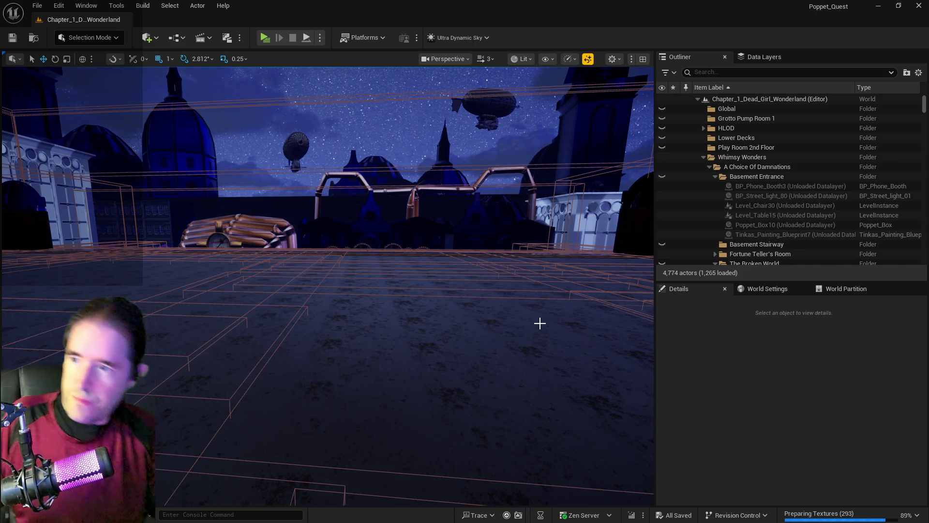
Step: Select the thin wall slab Box Brush35 and reassign its Element 0 material to Inst_Brick_Edit
{"action": "mouse_move", "coordinate": [540, 322]}
{"action": "left_mouse_down"}
{"action": "mouse_move", "coordinate": [573, 286]}
{"action": "mouse_move", "coordinate": [558, 319]}
{"action": "mouse_move", "coordinate": [542, 290]}
{"action": "mouse_move", "coordinate": [533, 285]}
{"action": "mouse_move", "coordinate": [527, 298]}
{"action": "mouse_move", "coordinate": [515, 288]}
{"action": "left_mouse_up"}
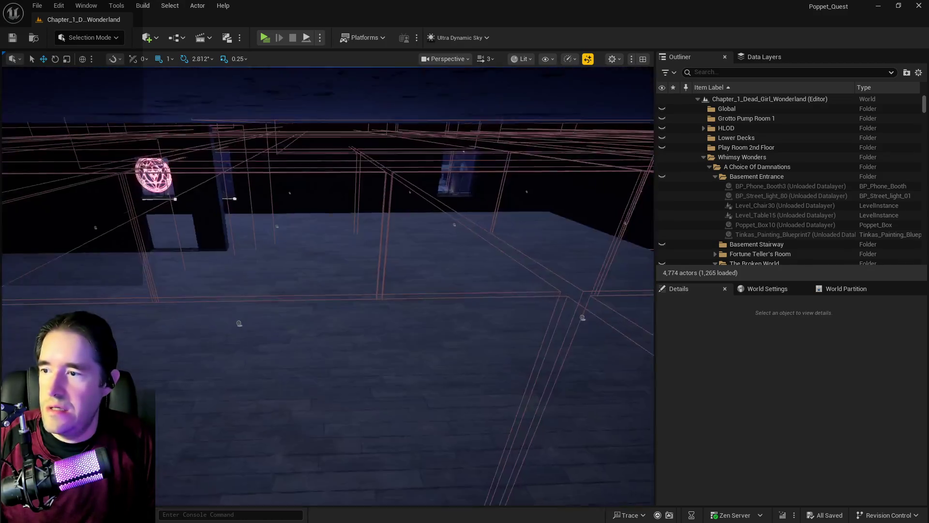
{"action": "left_click_drag", "start_coordinate": [582, 318], "coordinate": [579, 314]}
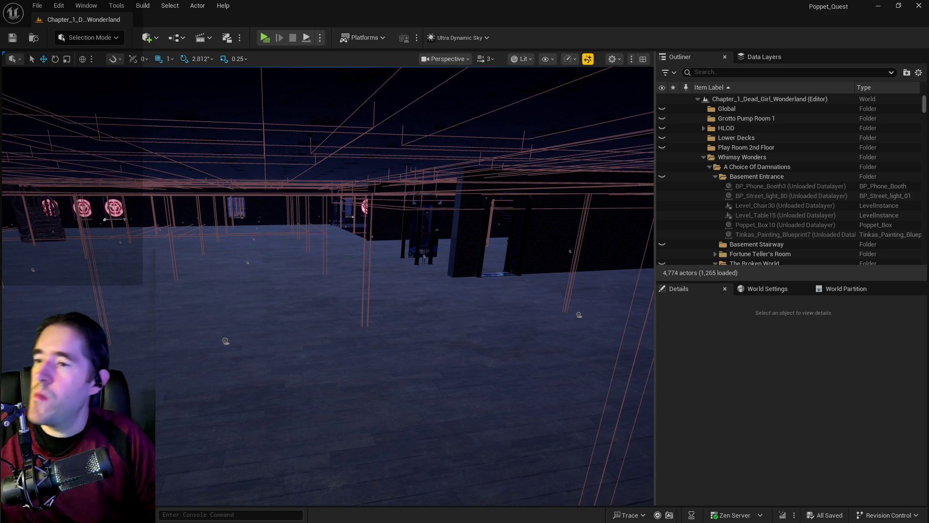
{"action": "mouse_move", "coordinate": [512, 302]}
{"action": "left_mouse_down"}
{"action": "mouse_move", "coordinate": [506, 222]}
{"action": "mouse_move", "coordinate": [426, 296]}
{"action": "mouse_move", "coordinate": [349, 291]}
{"action": "mouse_move", "coordinate": [424, 265]}
{"action": "mouse_move", "coordinate": [448, 207]}
{"action": "left_mouse_up"}
{"action": "left_click", "coordinate": [388, 303]}
{"action": "key", "text": "ctrl+z"}
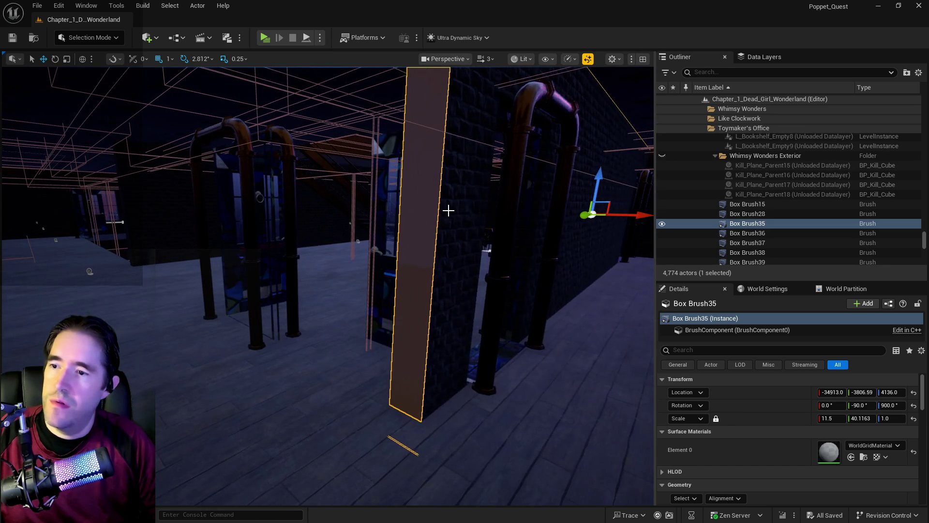
{"action": "key", "text": "ctrl+z"}
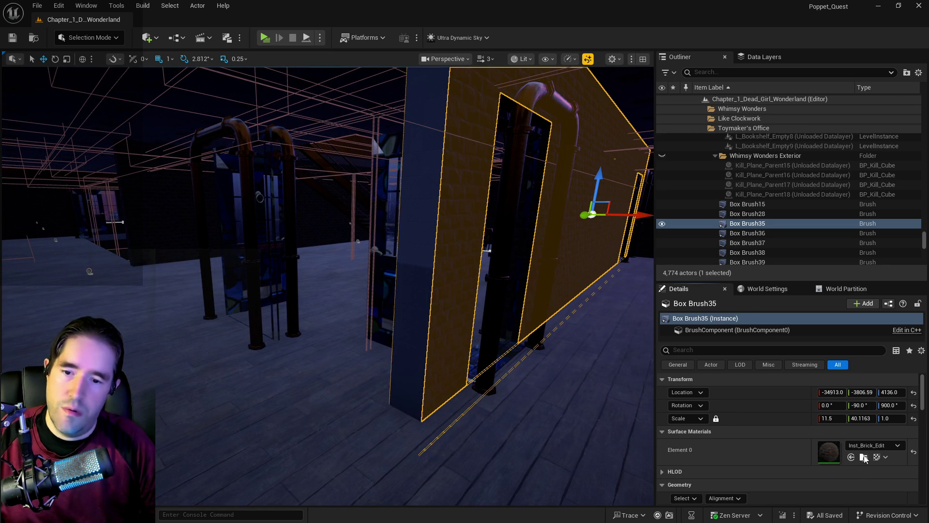
{"action": "key", "text": "ctrl+z"}
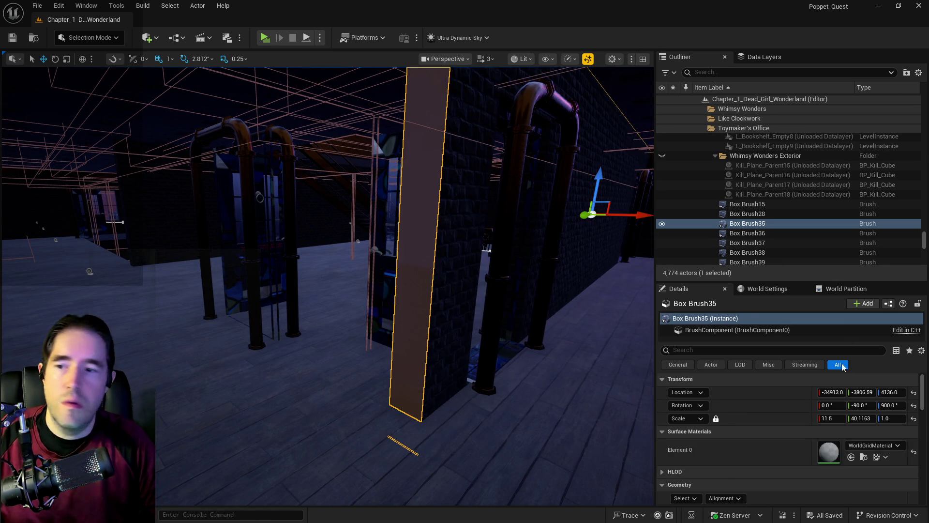
{"action": "scroll", "coordinate": [720, 478], "scroll_direction": "down", "scroll_amount": 2}
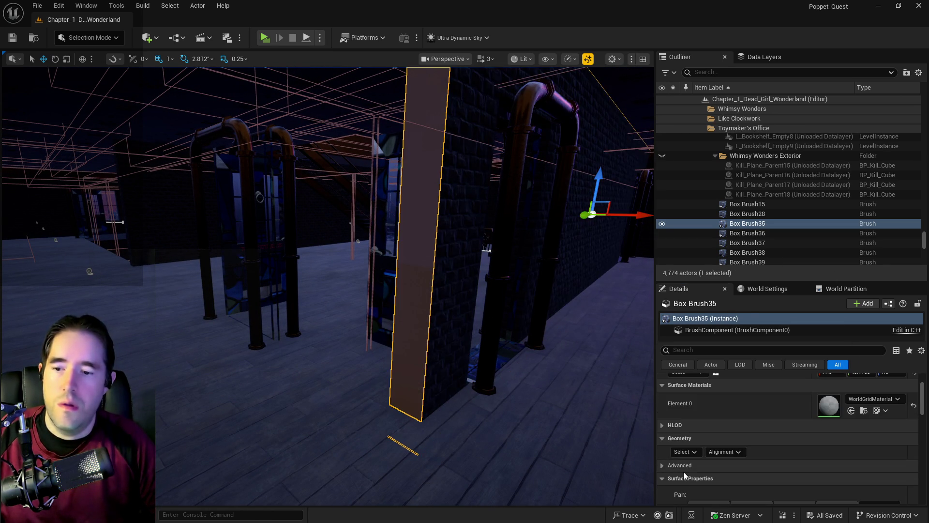
{"action": "left_click", "coordinate": [850, 411]}
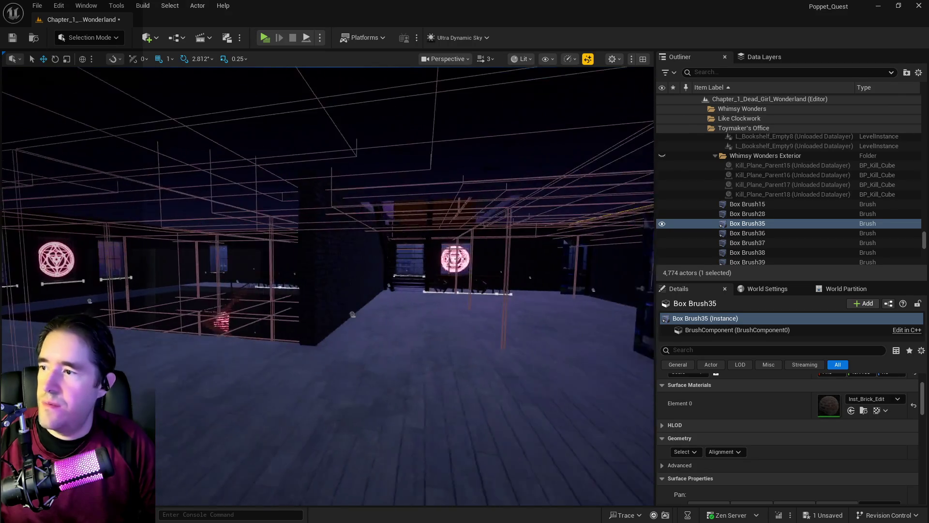
Step: Filter the Outliner for 'ultra' and select the Ultra_Dynamic_Sky actor
{"action": "key", "text": "w"}
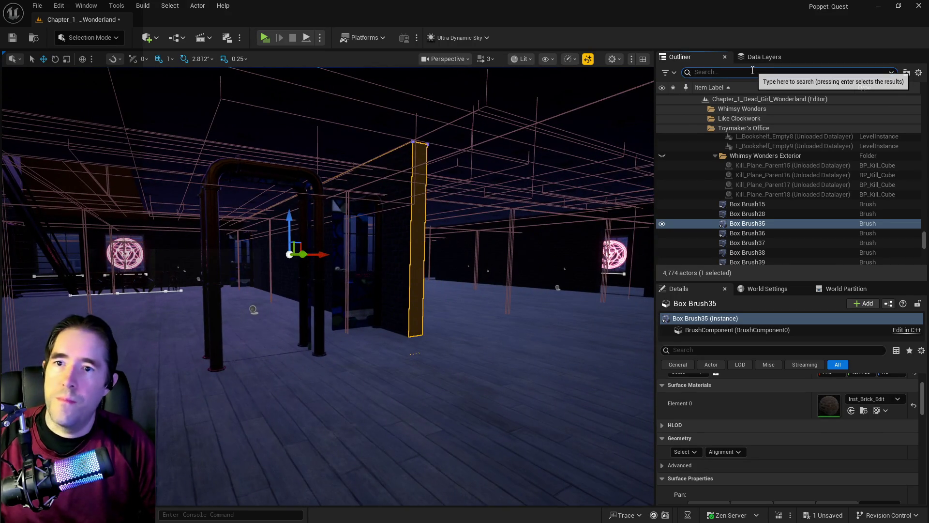
{"action": "left_click", "coordinate": [752, 72]}
{"action": "type", "text": "ultra"}
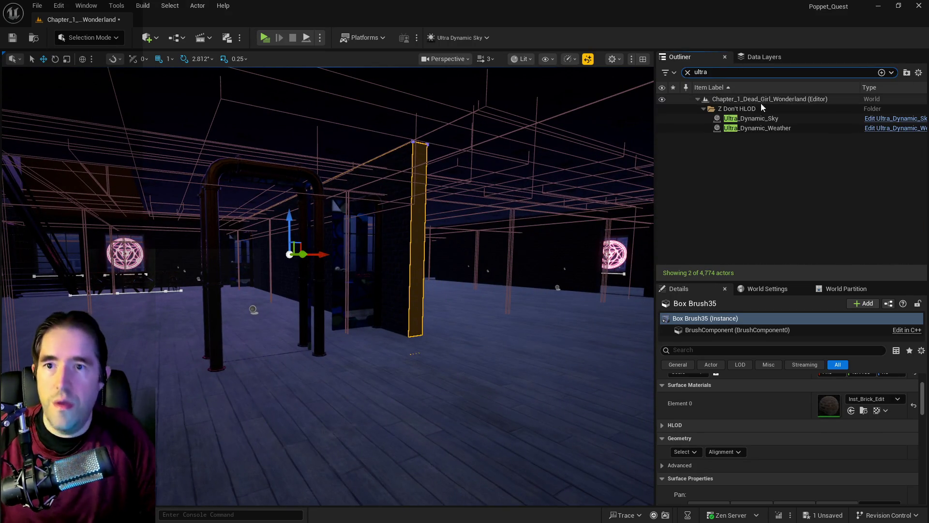
{"action": "left_click", "coordinate": [755, 119]}
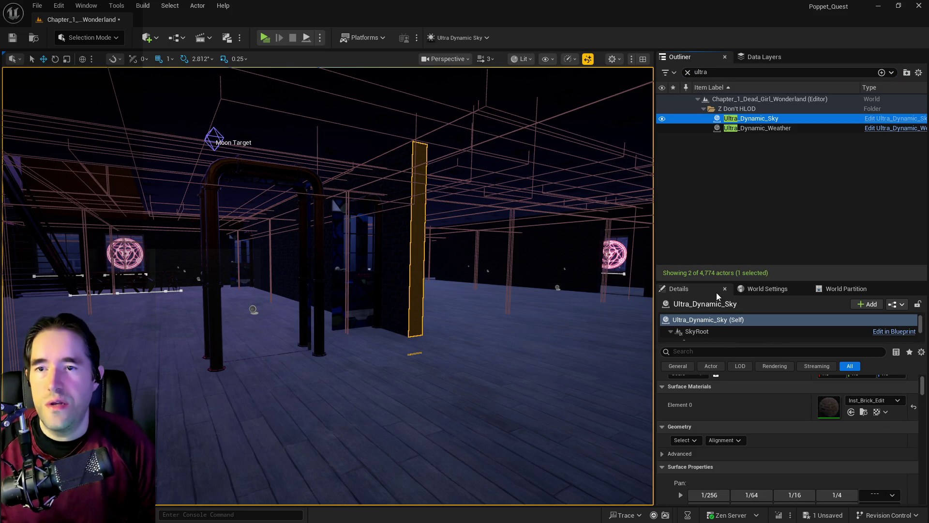
{"action": "left_click", "coordinate": [687, 72]}
{"action": "left_click", "coordinate": [745, 194]}
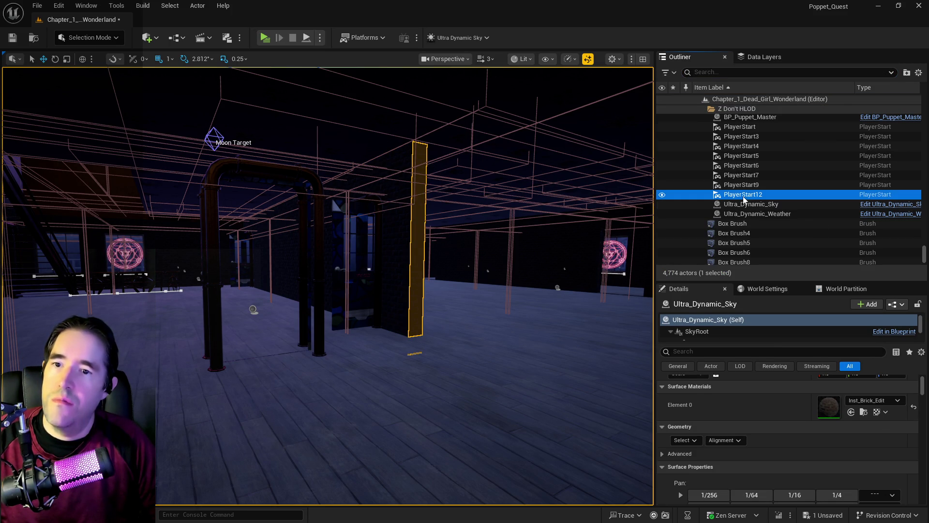
{"action": "left_click", "coordinate": [721, 71]}
{"action": "type", "text": "ultra"}
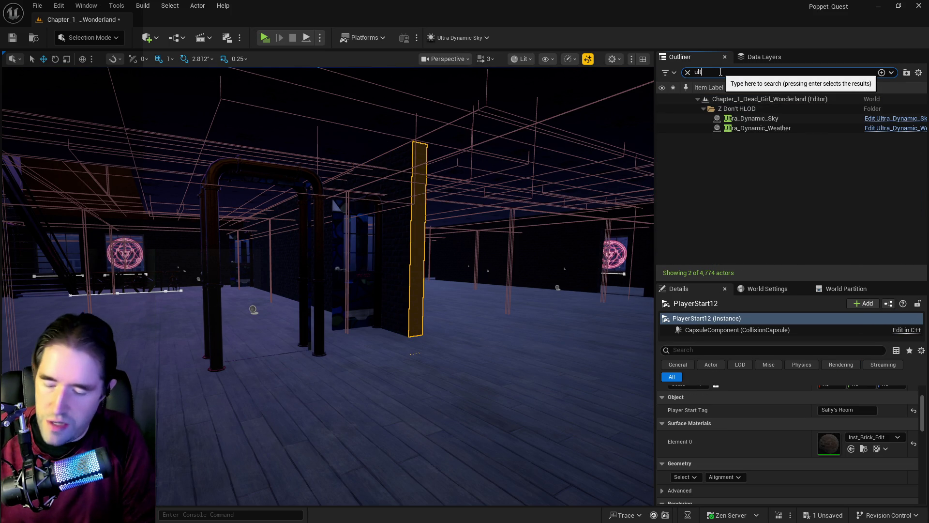
{"action": "left_click", "coordinate": [739, 120]}
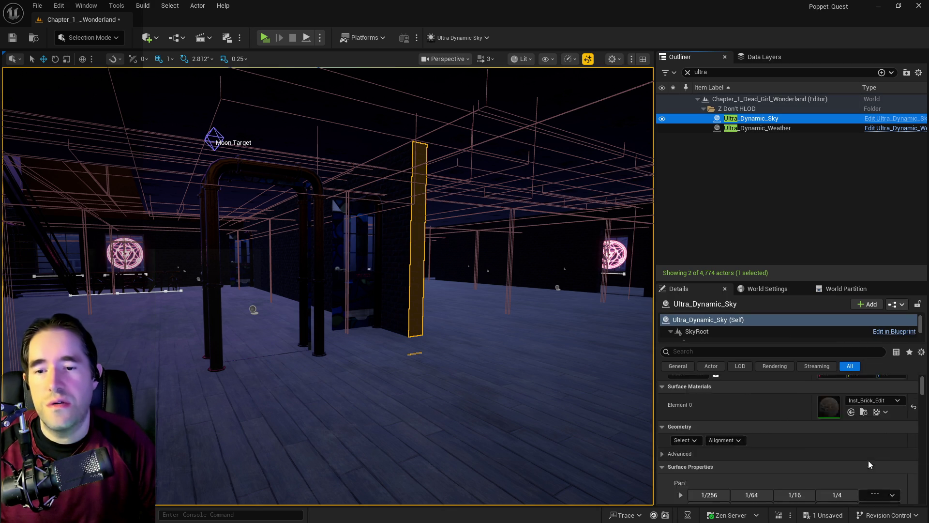
Step: Drag Ultra_Dynamic_Sky's Time Of Day from 2400 down to 960 for daylight
{"action": "left_click", "coordinate": [322, 306]}
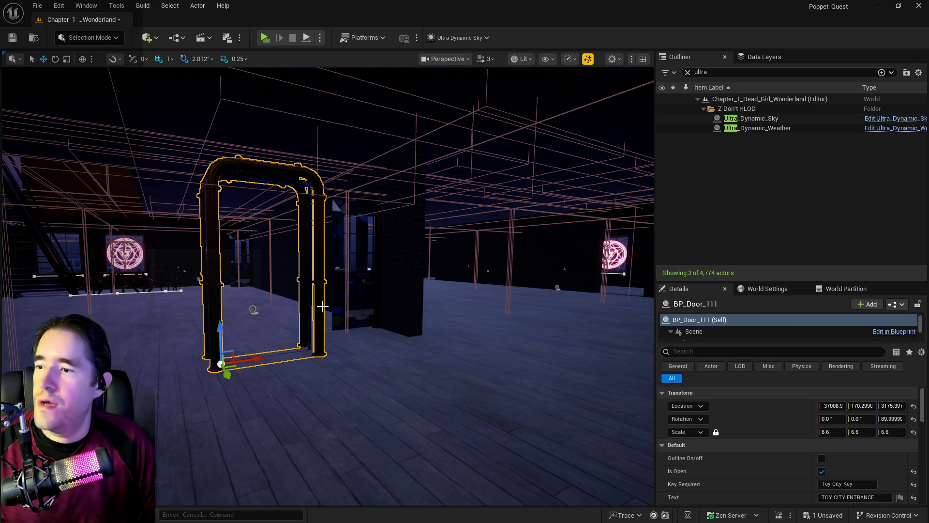
{"action": "left_click", "coordinate": [755, 119]}
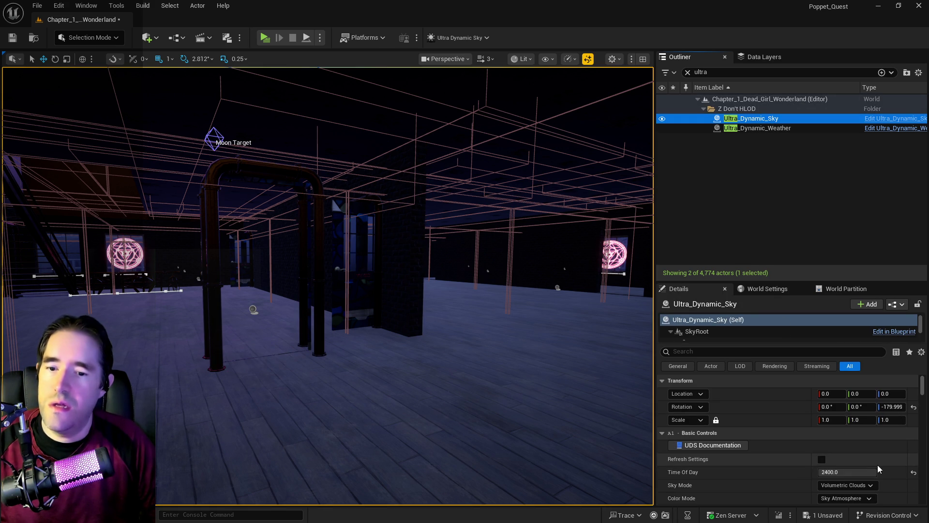
{"action": "left_click_drag", "start_coordinate": [866, 472], "coordinate": [803, 471]}
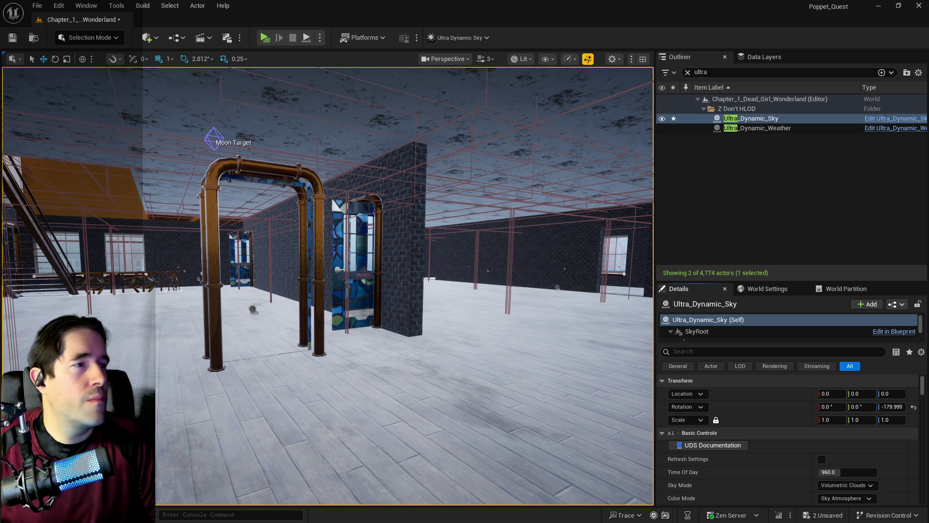
Step: Apply the wall's brick material to Element 0 of the grey pillar Box Brush39
{"action": "left_click_drag", "start_coordinate": [648, 236], "coordinate": [697, 235]}
{"action": "mouse_move", "coordinate": [435, 244]}
{"action": "left_mouse_down"}
{"action": "mouse_move", "coordinate": [416, 245]}
{"action": "mouse_move", "coordinate": [435, 245]}
{"action": "left_mouse_up"}
{"action": "left_click", "coordinate": [440, 244]}
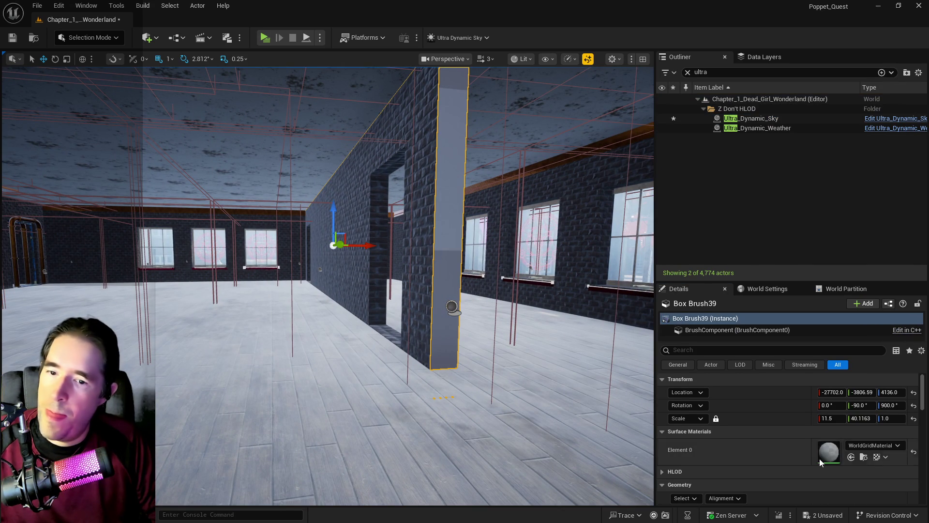
{"action": "left_click", "coordinate": [850, 457]}
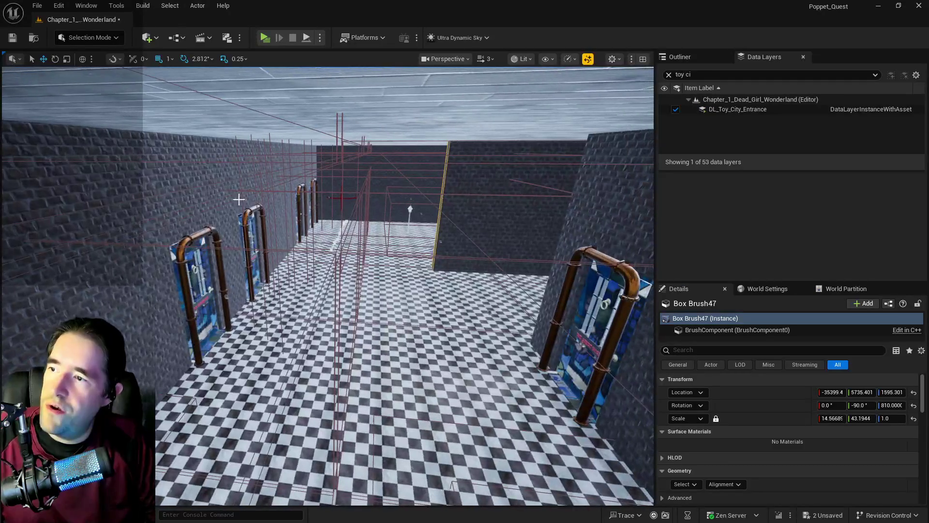
Step: Select and frame the stained-glass door group, then clear the Outliner's 'ultra' filter
{"action": "mouse_move", "coordinate": [235, 190]}
{"action": "left_mouse_down"}
{"action": "mouse_move", "coordinate": [228, 191]}
{"action": "mouse_move", "coordinate": [252, 190]}
{"action": "mouse_move", "coordinate": [235, 191]}
{"action": "mouse_move", "coordinate": [223, 174]}
{"action": "mouse_move", "coordinate": [242, 165]}
{"action": "left_mouse_up"}
{"action": "left_click_drag", "start_coordinate": [149, 175], "coordinate": [180, 213]}
{"action": "left_click", "coordinate": [398, 265], "text": "ctrl"}
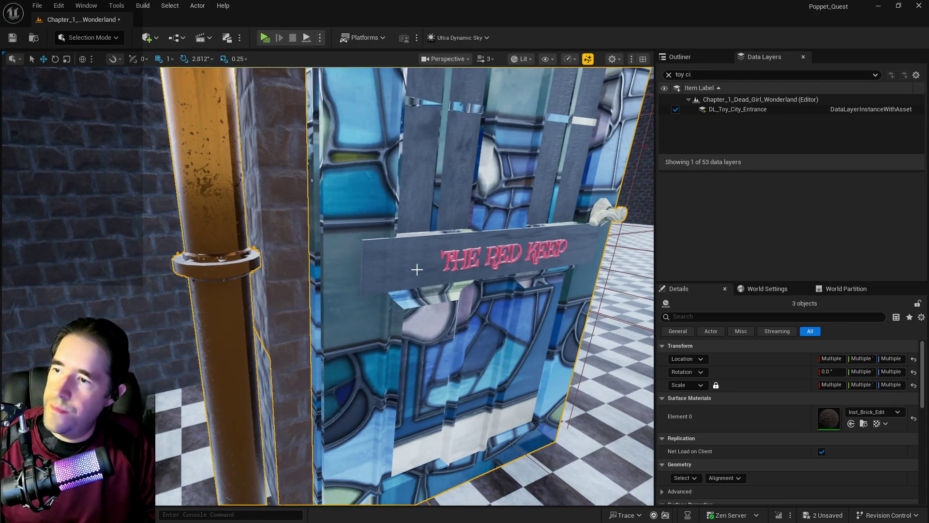
{"action": "key", "text": "f"}
{"action": "left_click_drag", "start_coordinate": [227, 175], "coordinate": [231, 157]}
{"action": "left_click", "coordinate": [679, 56]}
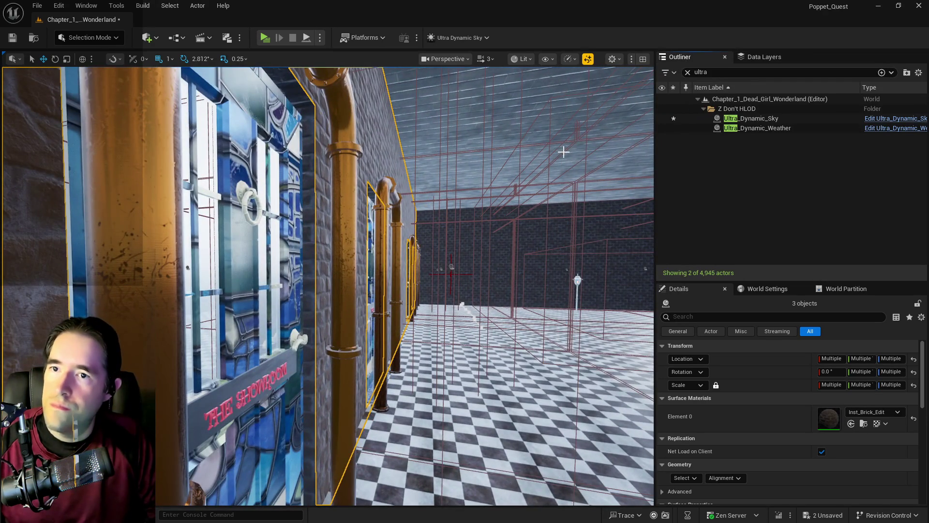
{"action": "left_click", "coordinate": [687, 73]}
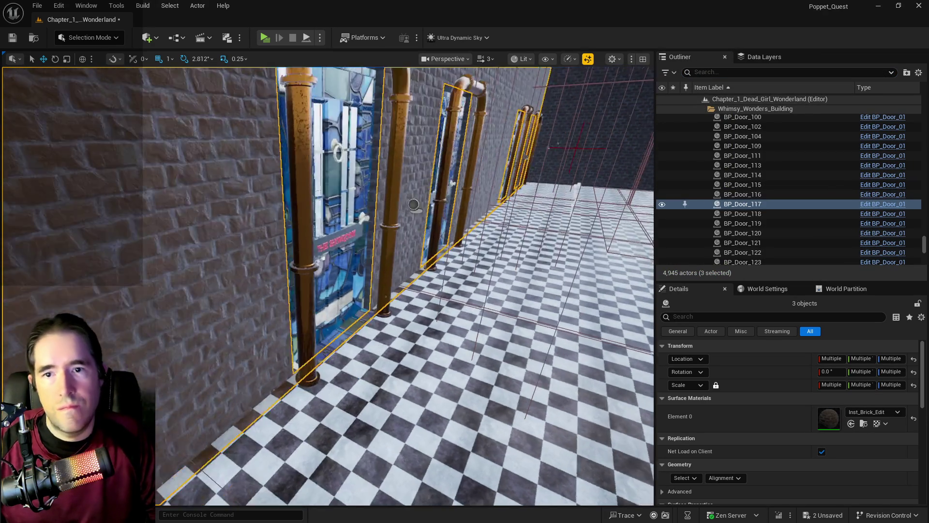
{"action": "left_click_drag", "start_coordinate": [232, 158], "coordinate": [232, 155]}
Step: Undo an accidental actor attachment and select the brick wall Box Brush43
{"action": "right_click", "coordinate": [516, 193]}
{"action": "type", "text": "wa"}
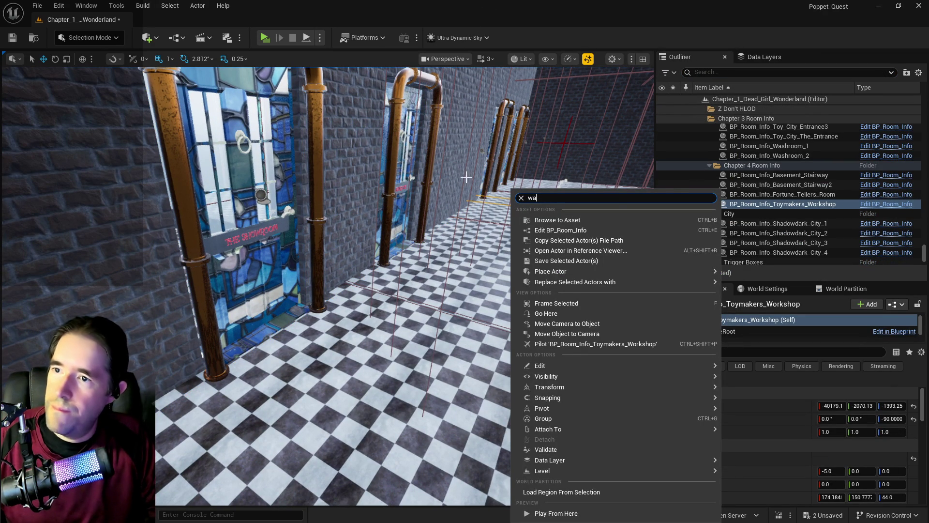
{"action": "key", "text": "Escape"}
{"action": "left_click", "coordinate": [374, 187]}
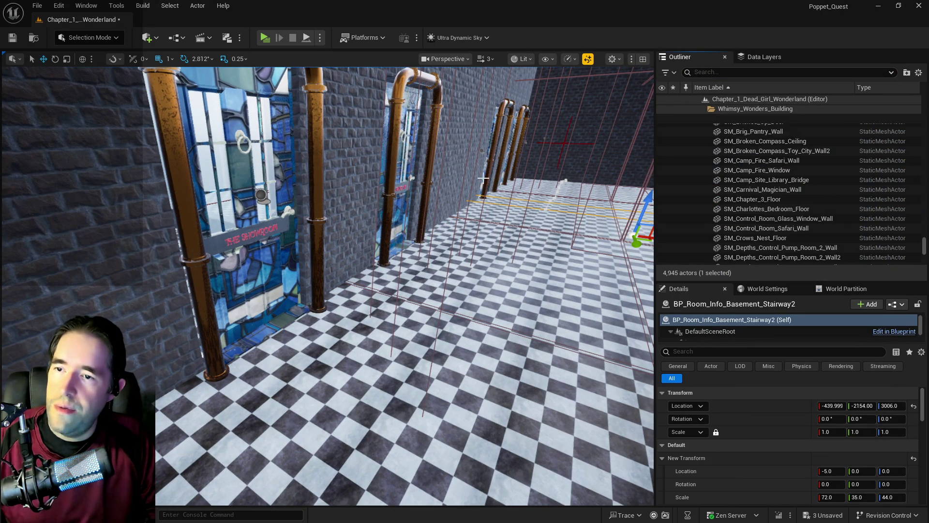
{"action": "key", "text": "ctrl+z"}
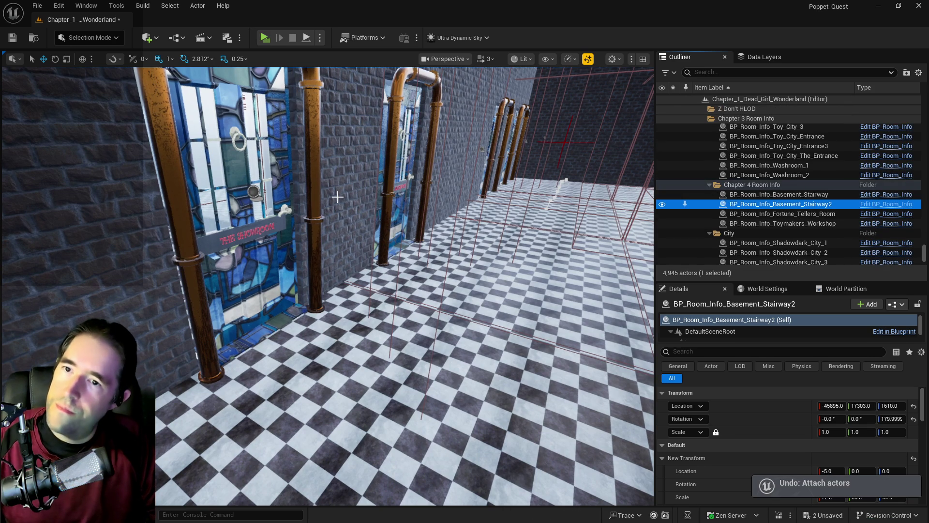
{"action": "key", "text": "ctrl+z"}
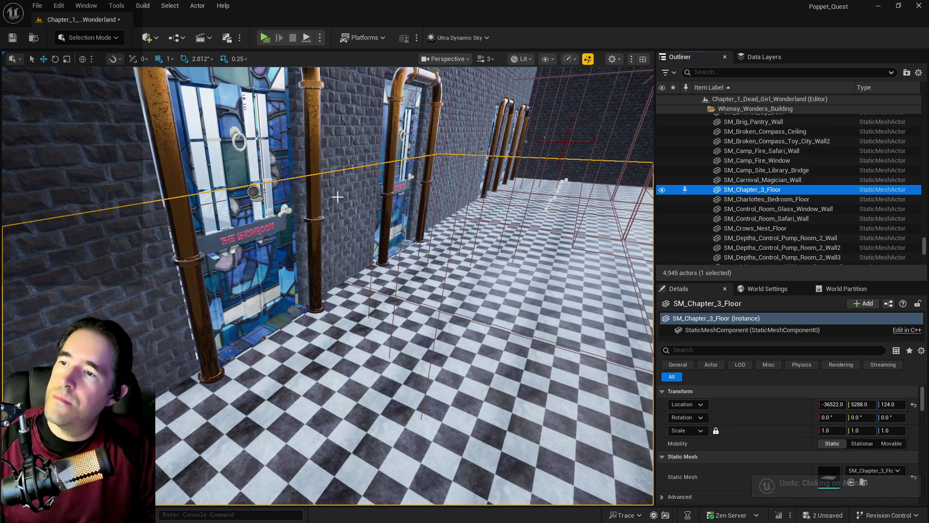
{"action": "left_click", "coordinate": [337, 197]}
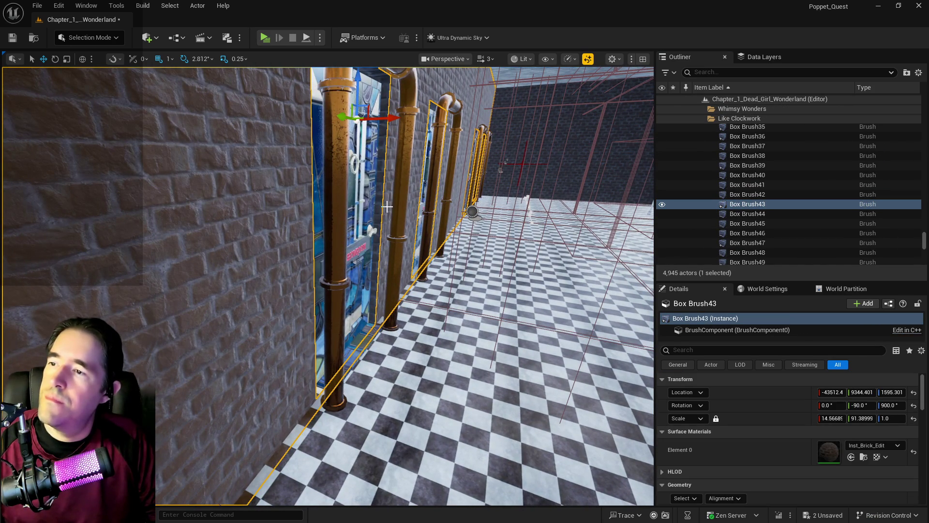
{"action": "left_click", "coordinate": [59, 6]}
{"action": "left_click", "coordinate": [439, 5]}
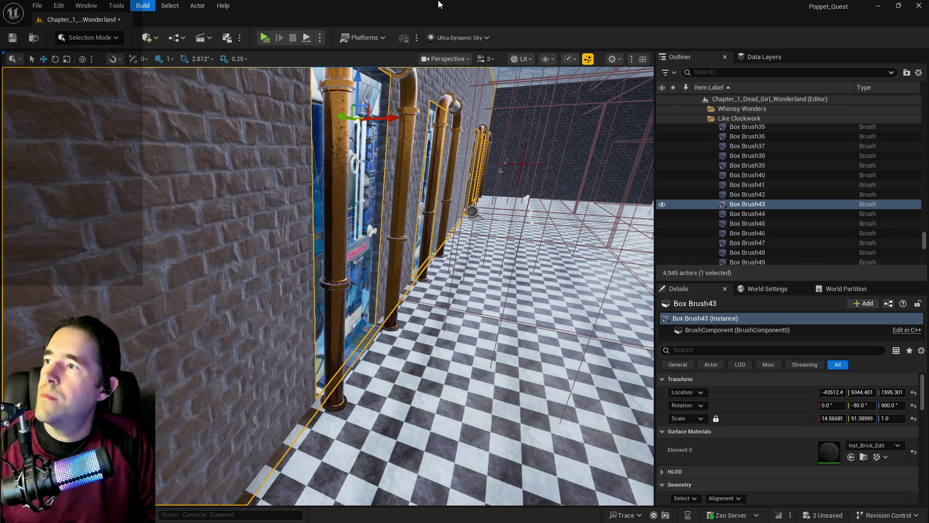
Step: Add Box Brush49, doors BP_Door_97, BP_Door_116, BP_Door_125 and neighbouring wall brushes, making 8 actors
{"action": "left_click", "coordinate": [381, 176], "text": "ctrl"}
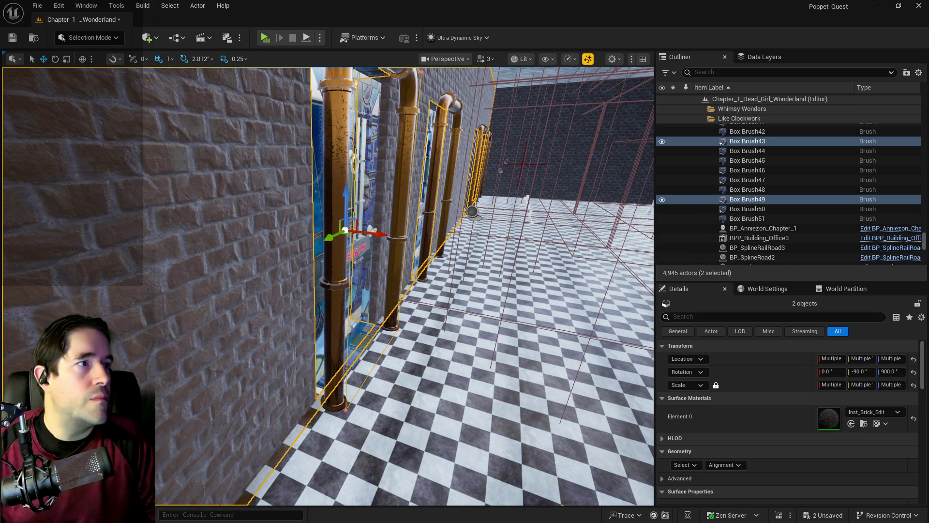
{"action": "left_click_drag", "start_coordinate": [477, 283], "coordinate": [362, 271]}
{"action": "left_click", "coordinate": [361, 271], "text": "ctrl"}
{"action": "left_click_drag", "start_coordinate": [362, 271], "coordinate": [353, 242]}
{"action": "left_click_drag", "start_coordinate": [395, 270], "coordinate": [365, 268]}
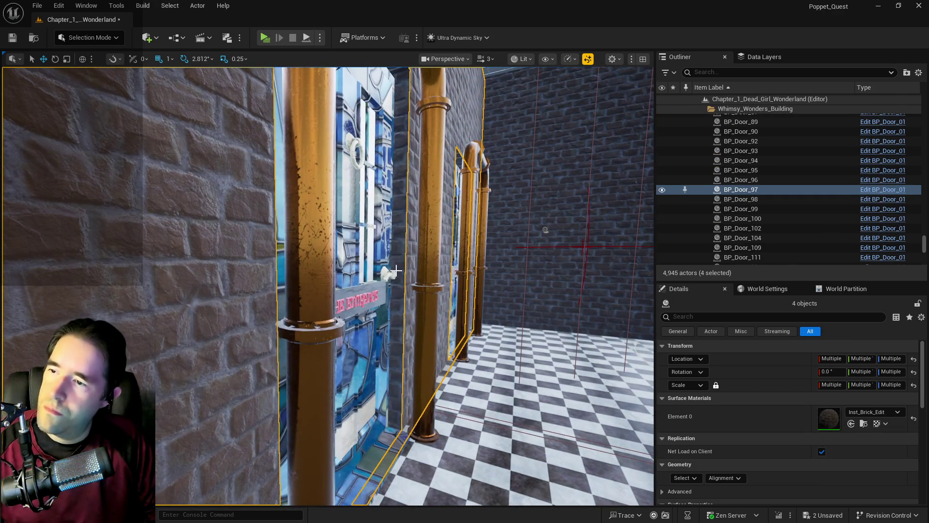
{"action": "left_click", "coordinate": [403, 267], "text": "ctrl"}
{"action": "left_click", "coordinate": [428, 261], "text": "ctrl"}
{"action": "left_click_drag", "start_coordinate": [428, 262], "coordinate": [431, 263]}
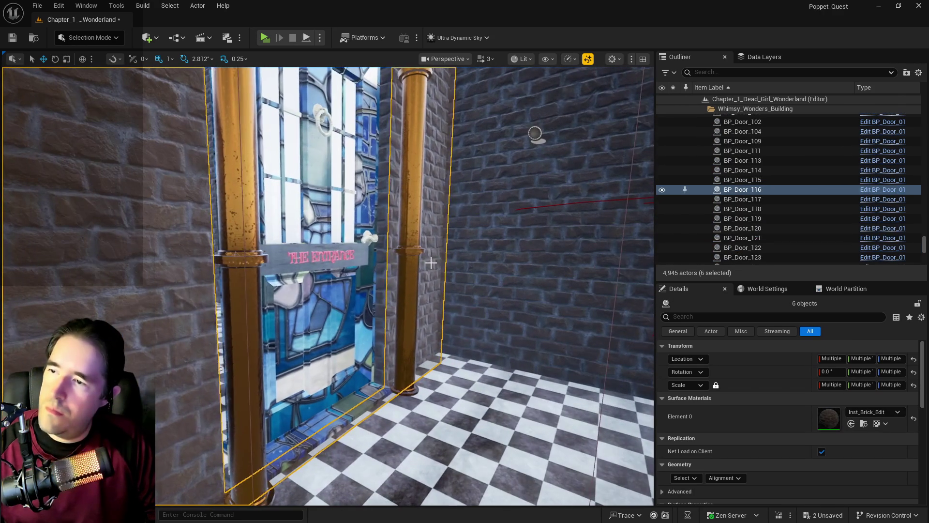
{"action": "left_click", "coordinate": [384, 274], "text": "ctrl"}
{"action": "left_click", "coordinate": [407, 274], "text": "ctrl"}
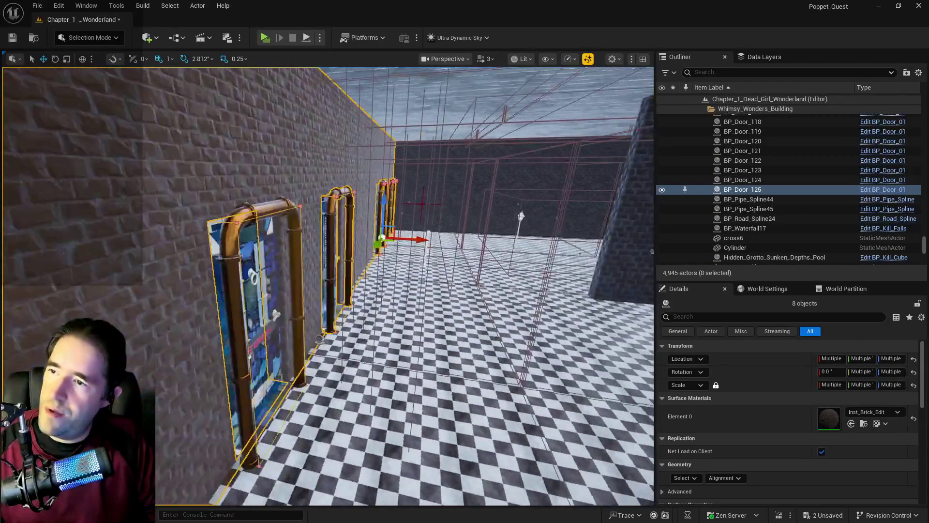
Step: Slide the eight selected doors and pipe frames along X to stand beside the stone arches
{"action": "left_click_drag", "start_coordinate": [407, 273], "coordinate": [510, 258]}
{"action": "mouse_move", "coordinate": [468, 225]}
{"action": "left_mouse_down"}
{"action": "mouse_move", "coordinate": [534, 229]}
{"action": "mouse_move", "coordinate": [449, 209]}
{"action": "left_mouse_up"}
{"action": "mouse_move", "coordinate": [372, 225]}
{"action": "left_mouse_down"}
{"action": "mouse_move", "coordinate": [411, 226]}
{"action": "mouse_move", "coordinate": [378, 224]}
{"action": "left_mouse_up"}
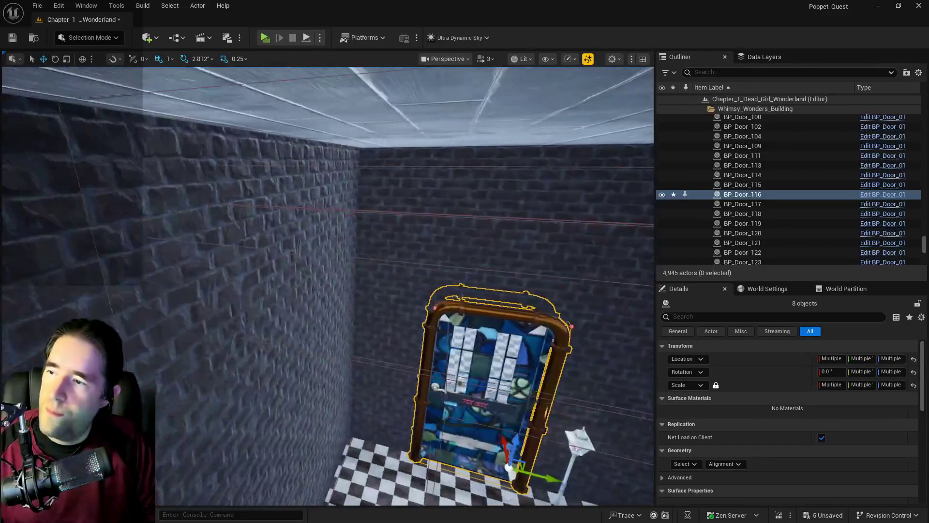
{"action": "key", "text": "s"}
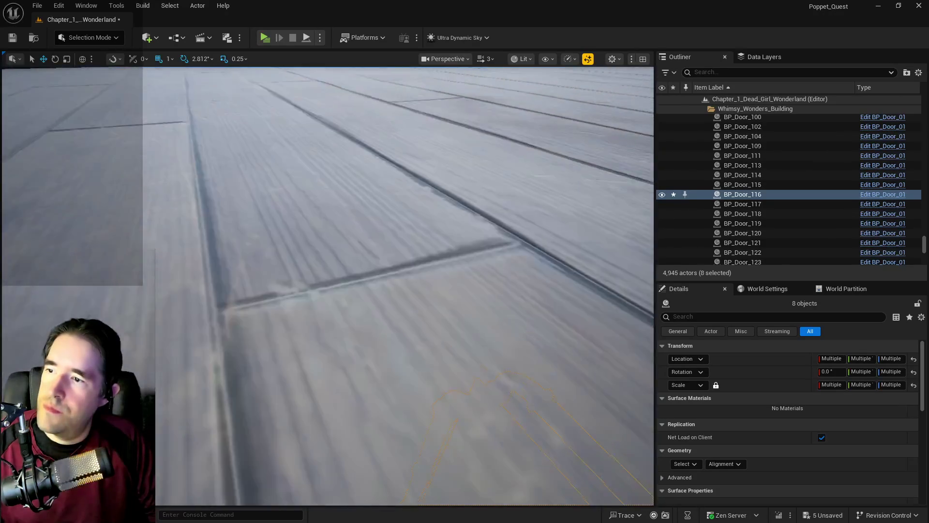
{"action": "key", "text": "w"}
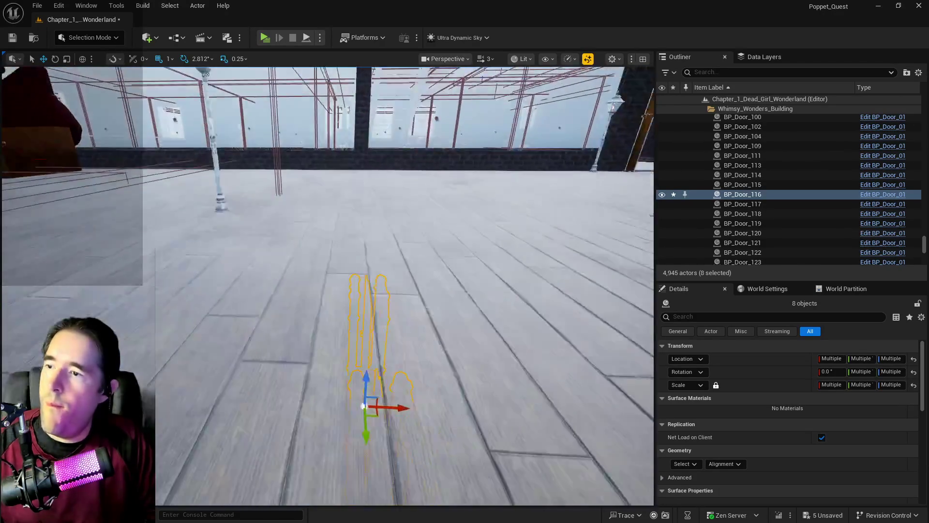
{"action": "key", "text": "f"}
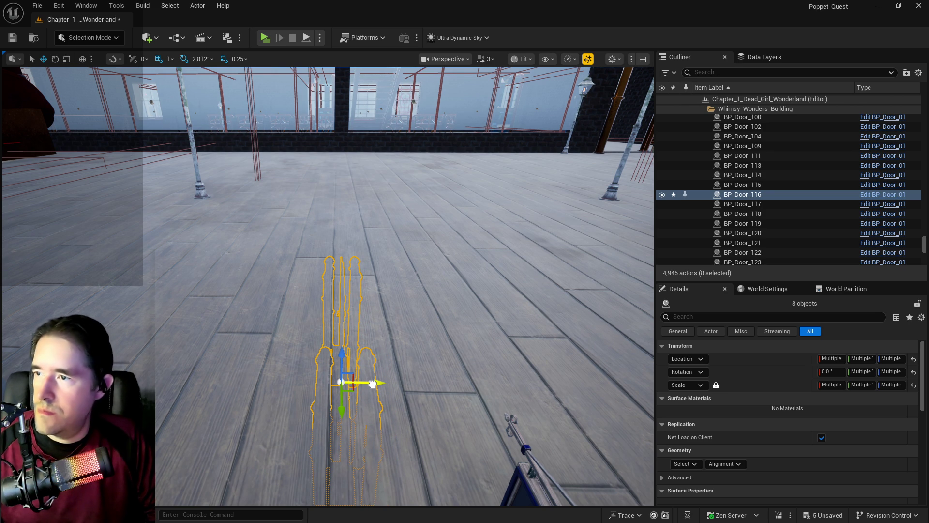
{"action": "key", "text": "f"}
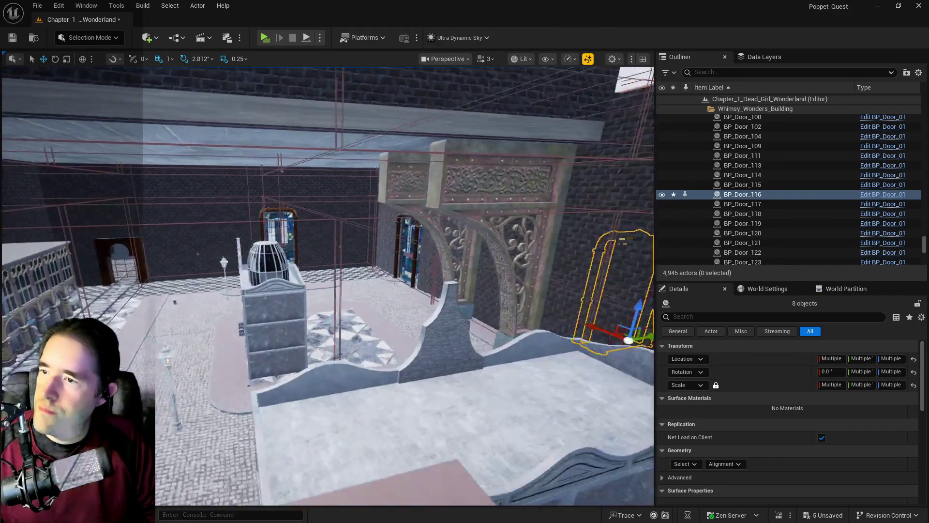
Step: Move SM_GroundPillar along Y and X beside the train-station door and rotate it
{"action": "left_click", "coordinate": [423, 199]}
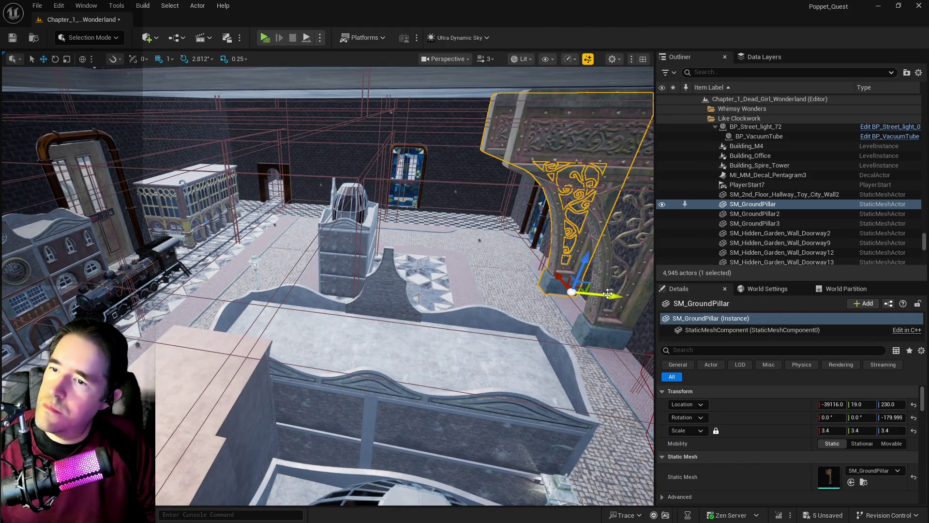
{"action": "mouse_move", "coordinate": [607, 294]}
{"action": "left_mouse_down"}
{"action": "mouse_move", "coordinate": [384, 308]}
{"action": "mouse_move", "coordinate": [386, 260]}
{"action": "mouse_move", "coordinate": [421, 274]}
{"action": "mouse_move", "coordinate": [430, 264]}
{"action": "left_mouse_up"}
{"action": "key", "text": "e"}
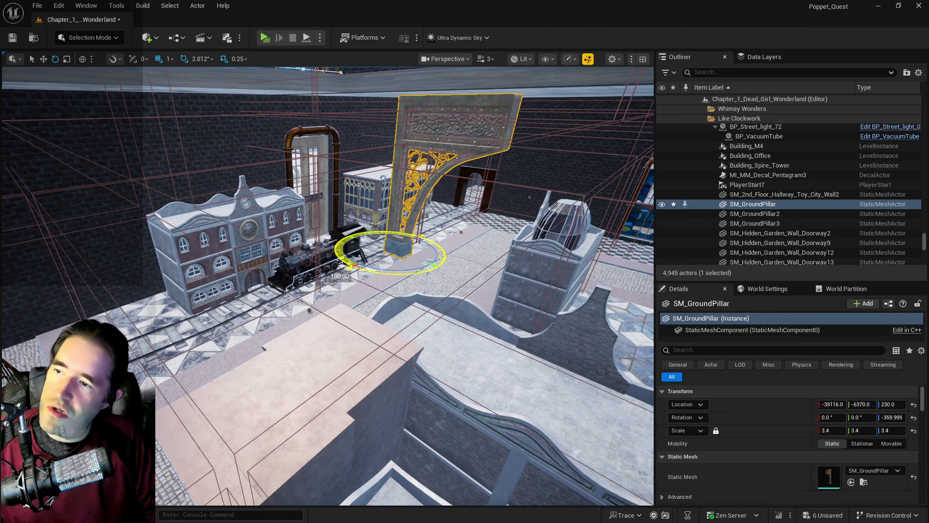
{"action": "mouse_move", "coordinate": [375, 253]}
{"action": "left_mouse_down"}
{"action": "mouse_move", "coordinate": [354, 270]}
{"action": "mouse_move", "coordinate": [387, 368]}
{"action": "mouse_move", "coordinate": [367, 382]}
{"action": "mouse_move", "coordinate": [369, 367]}
{"action": "mouse_move", "coordinate": [364, 387]}
{"action": "mouse_move", "coordinate": [270, 450]}
{"action": "mouse_move", "coordinate": [158, 432]}
{"action": "mouse_move", "coordinate": [171, 435]}
{"action": "left_mouse_up"}
{"action": "key", "text": "f"}
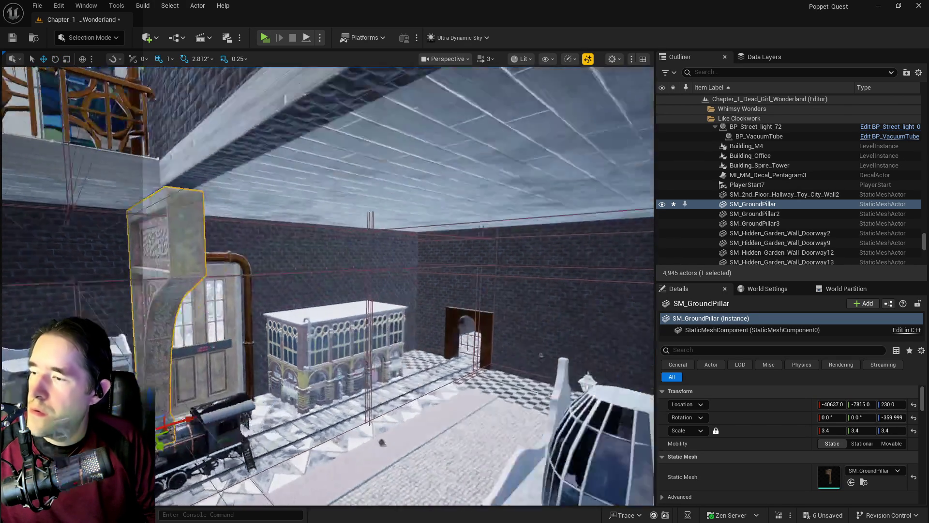
{"action": "key", "text": "a"}
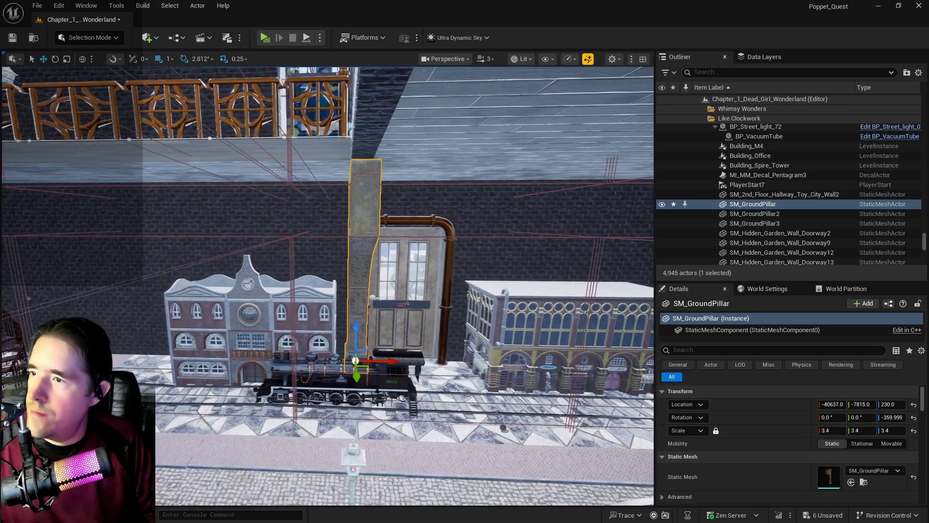
{"action": "left_click_drag", "start_coordinate": [386, 362], "coordinate": [376, 362]}
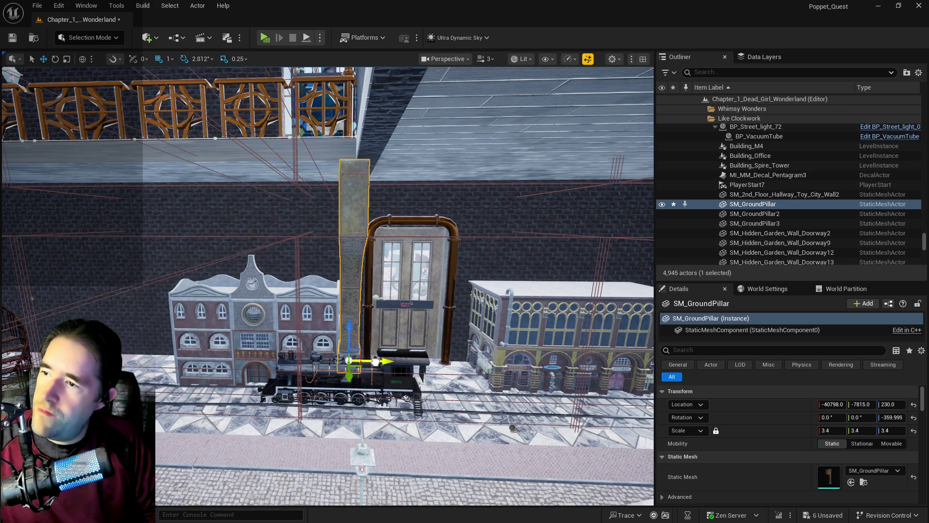
{"action": "key", "text": "e"}
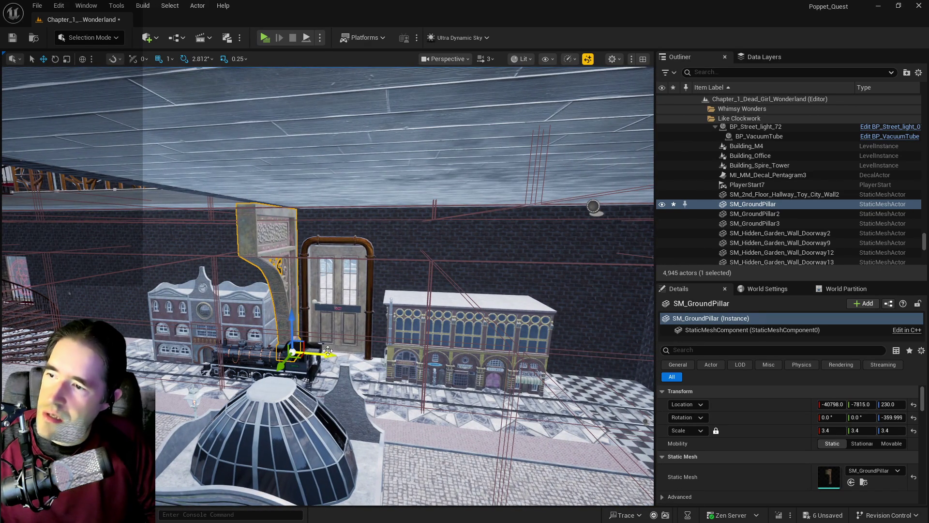
Step: Duplicate the pillar into SM_GroundPillar4 and SM_GroundPillar5, turning the copy and placing it at -39075, 88, 230
{"action": "left_click_drag", "start_coordinate": [329, 355], "coordinate": [421, 360]}
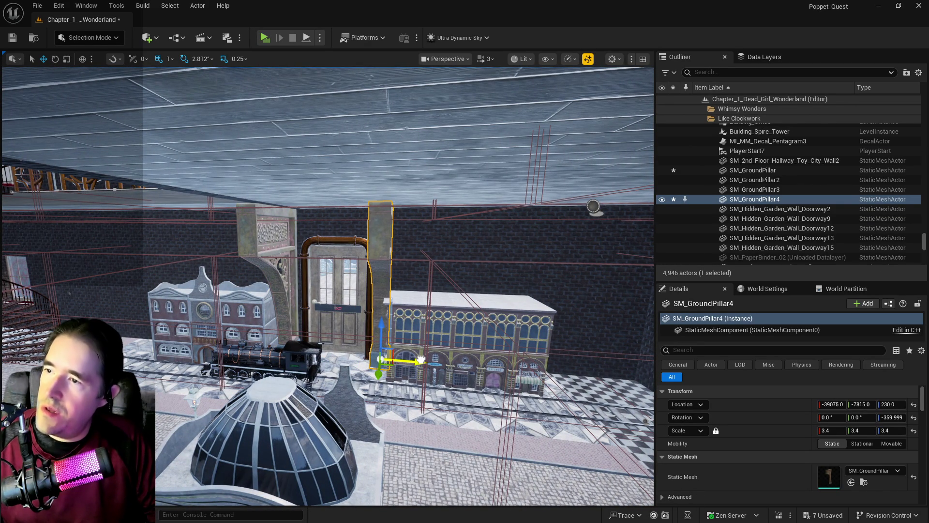
{"action": "key", "text": "w"}
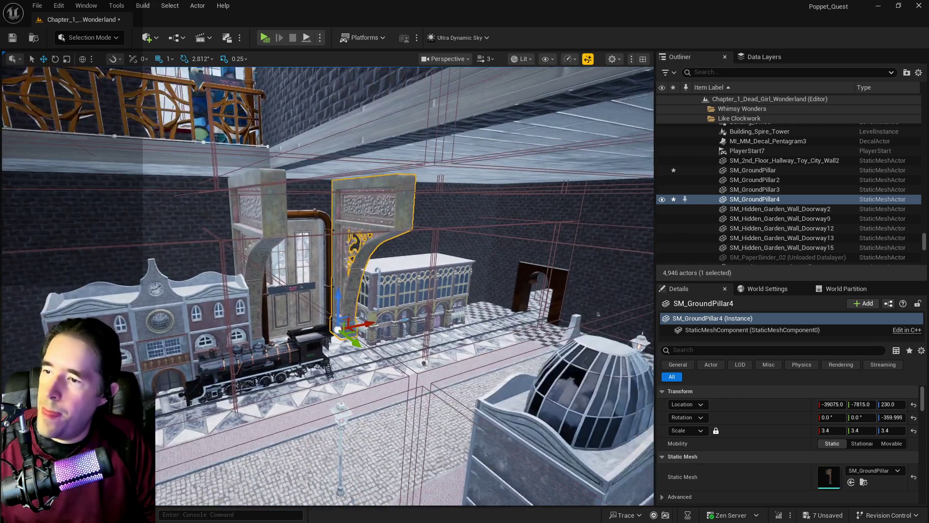
{"action": "key", "text": "s"}
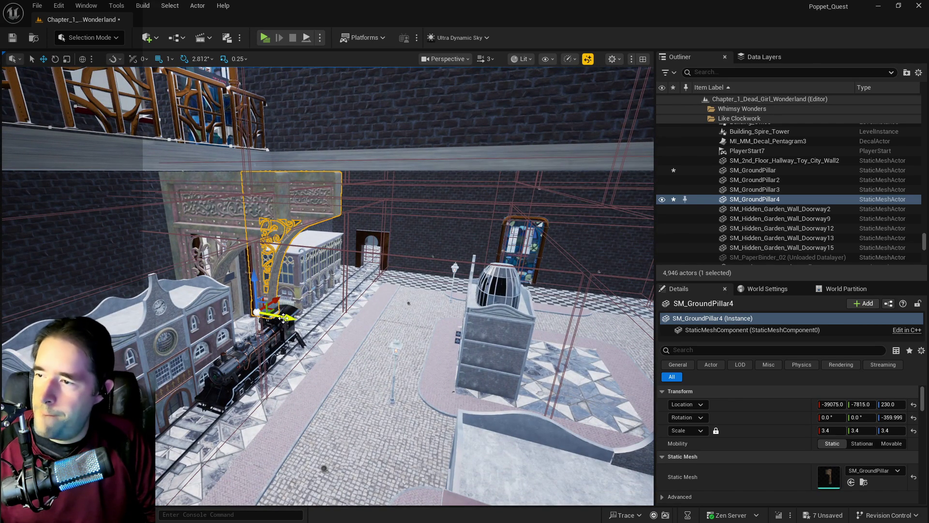
{"action": "left_click_drag", "start_coordinate": [284, 318], "coordinate": [520, 312]}
{"action": "key", "text": "f"}
{"action": "key", "text": "e"}
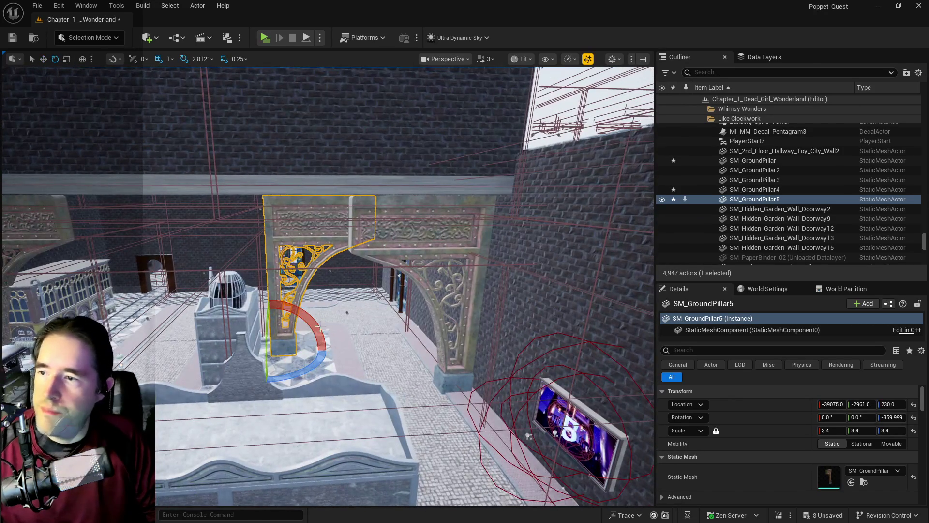
{"action": "mouse_move", "coordinate": [216, 354]}
{"action": "left_mouse_down"}
{"action": "mouse_move", "coordinate": [254, 380]}
{"action": "mouse_move", "coordinate": [308, 375]}
{"action": "left_mouse_up"}
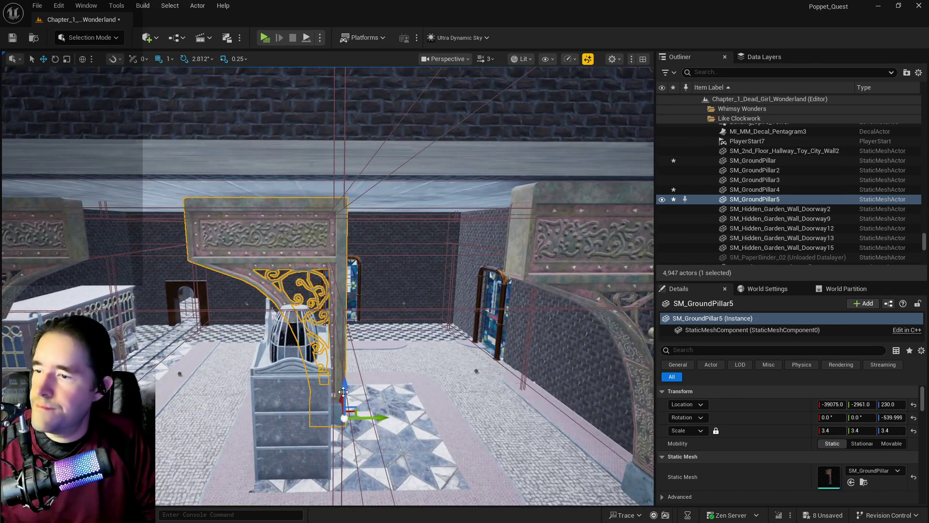
{"action": "left_click_drag", "start_coordinate": [376, 418], "coordinate": [604, 412]}
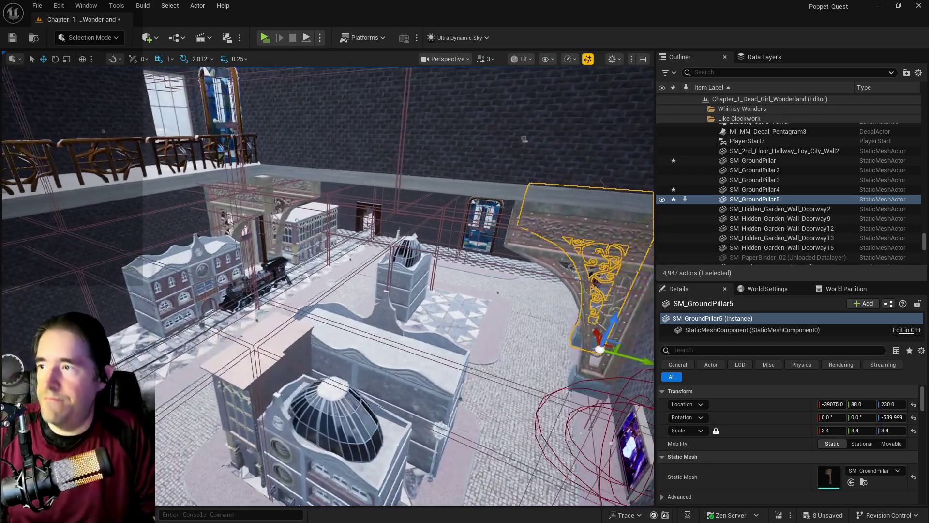
{"action": "scroll", "coordinate": [327, 285], "scroll_direction": "down", "scroll_amount": 10}
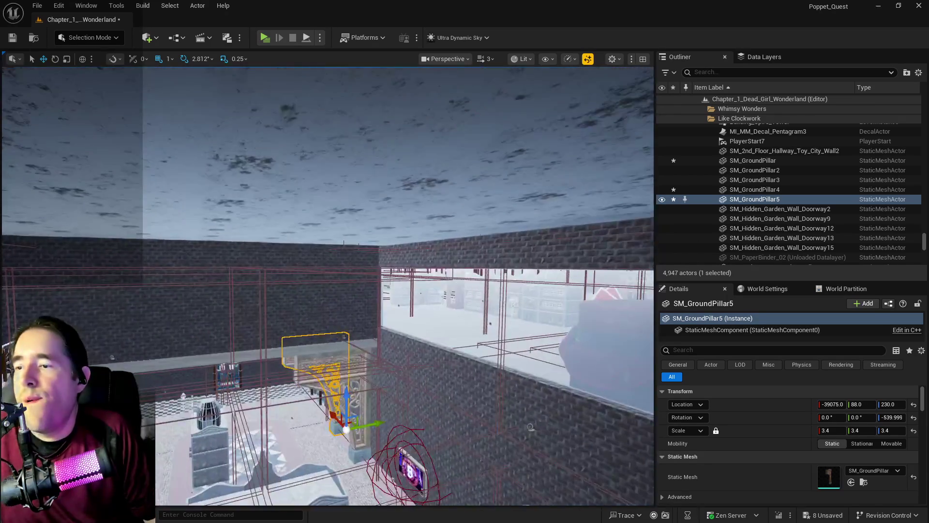
{"action": "left_click_drag", "start_coordinate": [530, 427], "coordinate": [573, 285]}
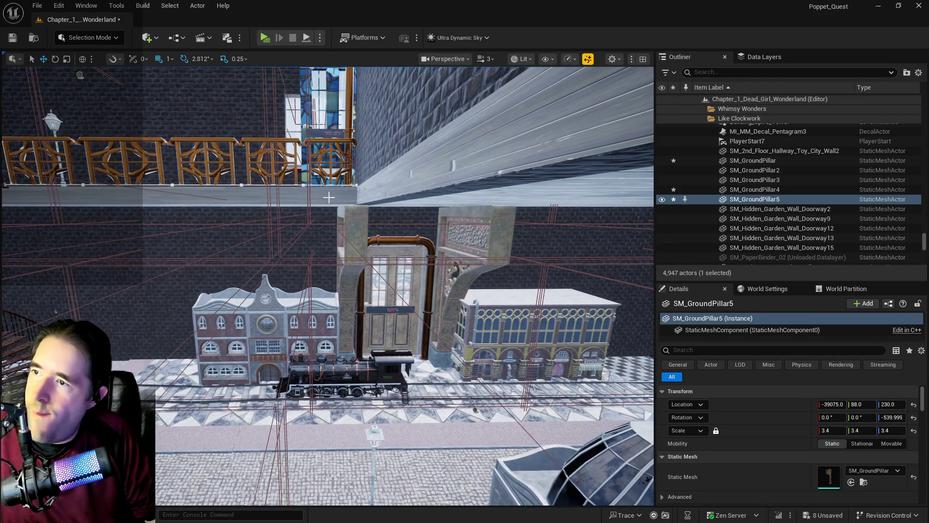
{"action": "left_click", "coordinate": [329, 197]}
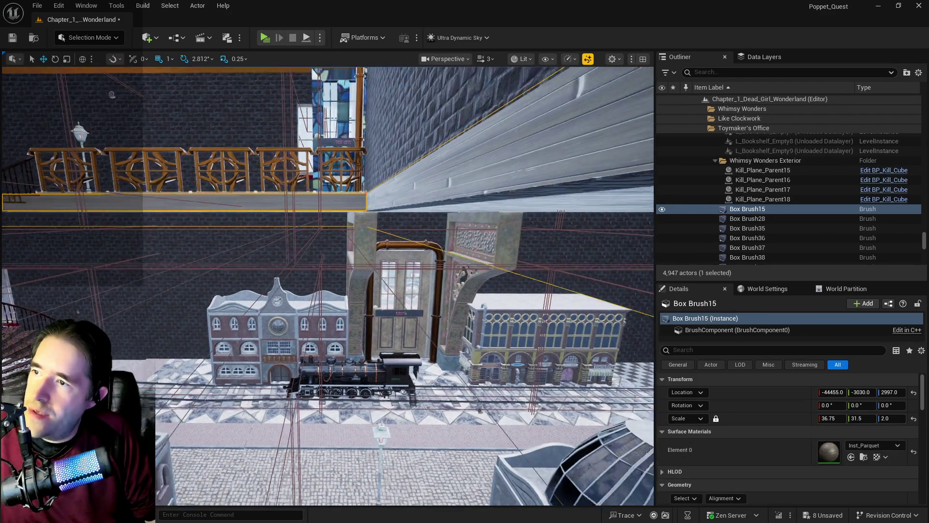
Step: Scale ledge Box Brush15 to 35.75 along X and shift it left to X -44613
{"action": "key", "text": "d"}
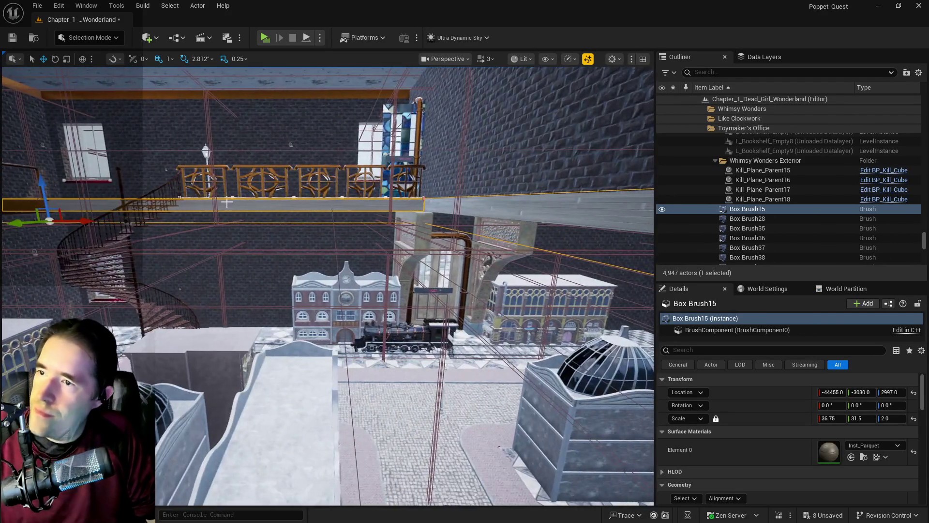
{"action": "key", "text": "a"}
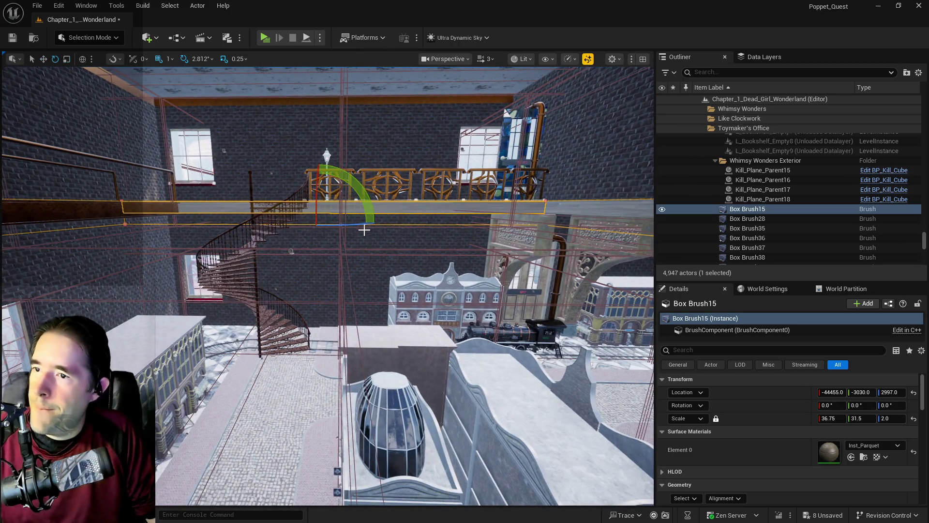
{"action": "key", "text": "r"}
{"action": "mouse_move", "coordinate": [352, 222]}
{"action": "left_mouse_down"}
{"action": "mouse_move", "coordinate": [372, 226]}
{"action": "mouse_move", "coordinate": [355, 224]}
{"action": "left_mouse_up"}
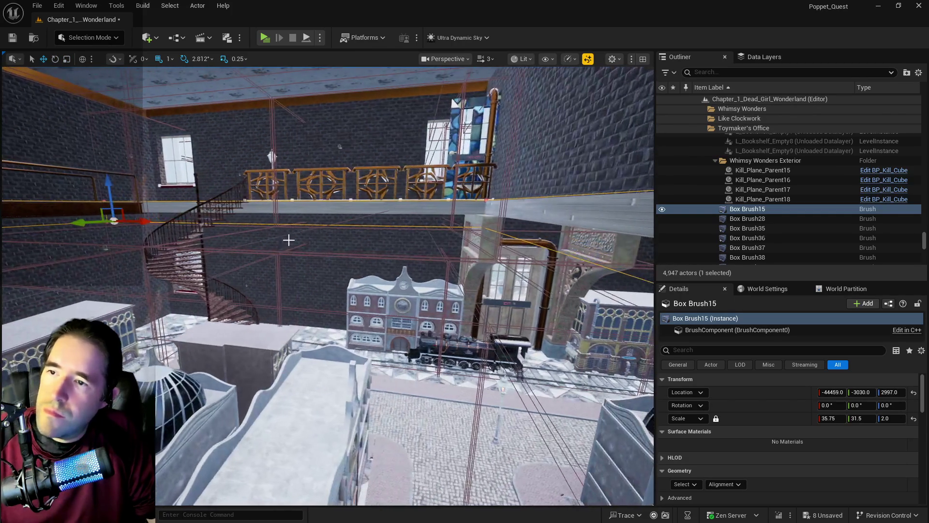
{"action": "left_click_drag", "start_coordinate": [141, 222], "coordinate": [136, 222]}
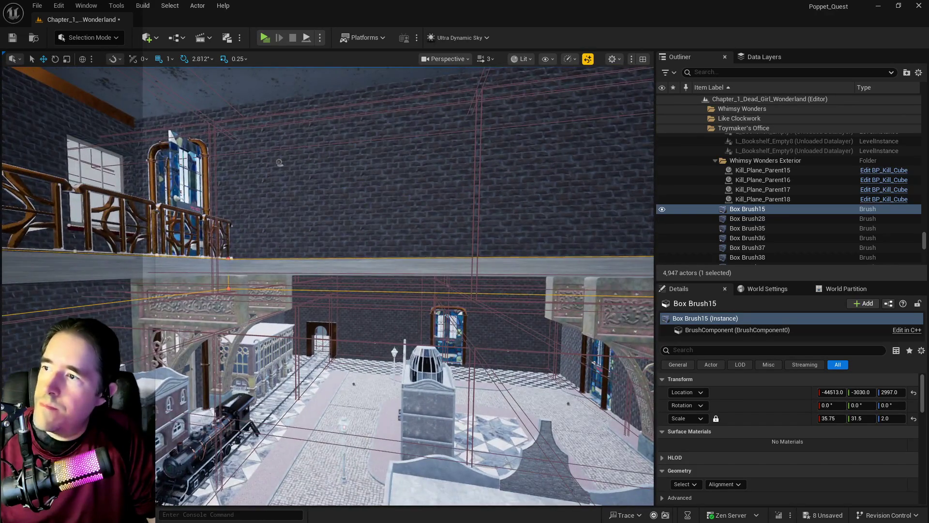
{"action": "left_click", "coordinate": [262, 173]}
{"action": "scroll", "coordinate": [328, 285], "scroll_direction": "down", "scroll_amount": 3}
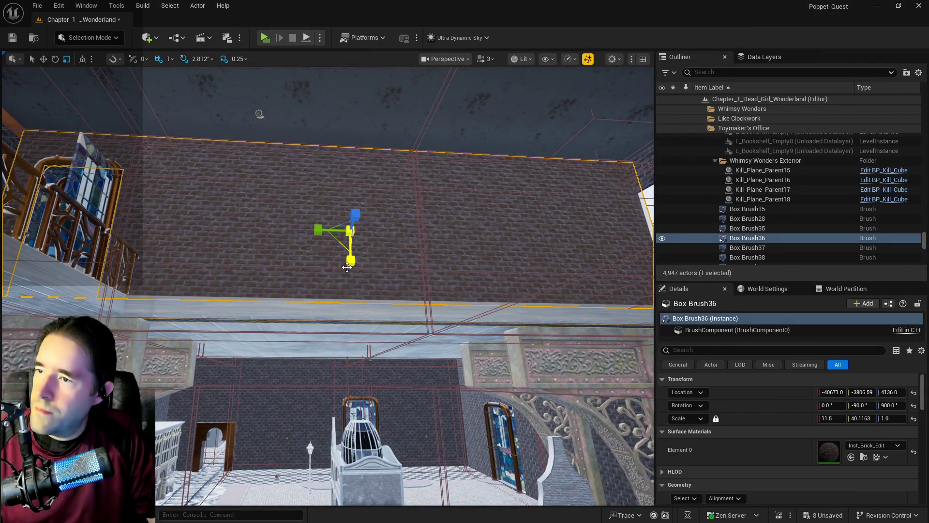
Step: Commit a new X scale for Box Brush36, frame it, then revert the selection to Box Brush15
{"action": "type", "text": "2"}
{"action": "key", "text": "Return"}
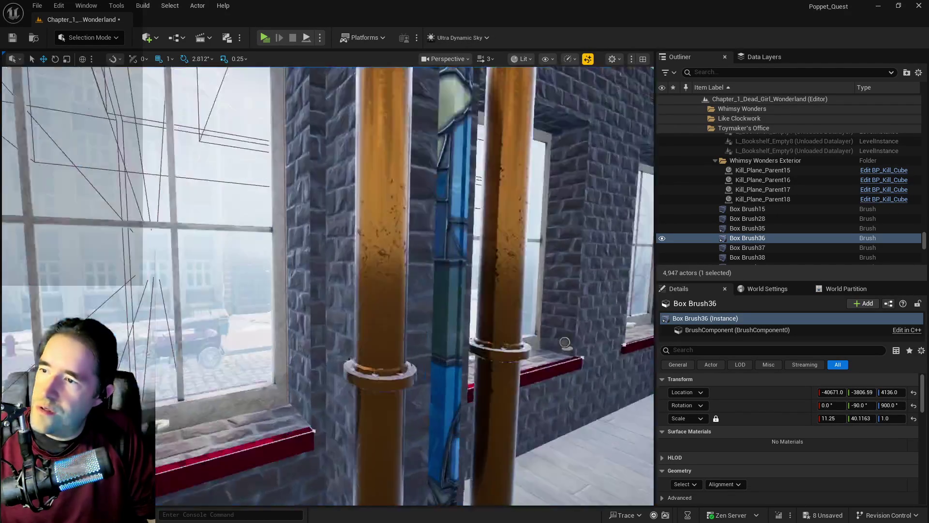
{"action": "key", "text": "f"}
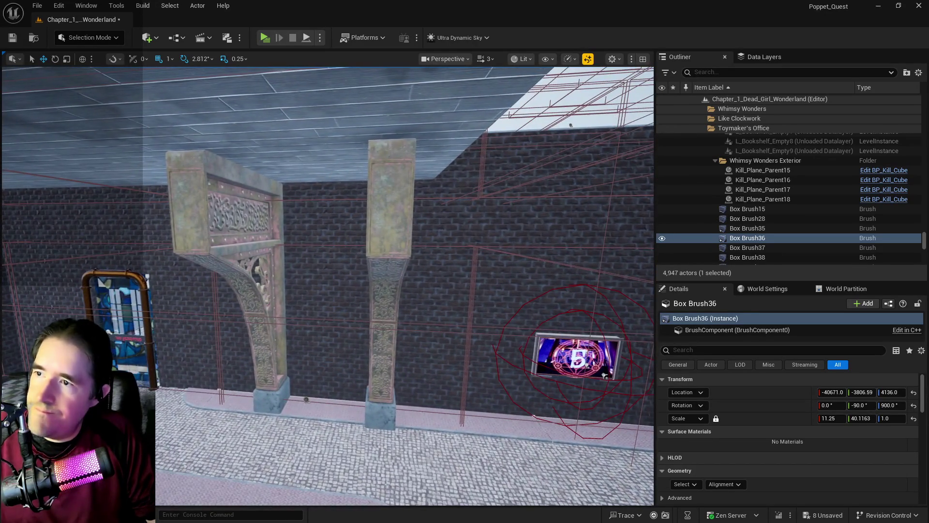
{"action": "left_click_drag", "start_coordinate": [327, 285], "coordinate": [218, 295]}
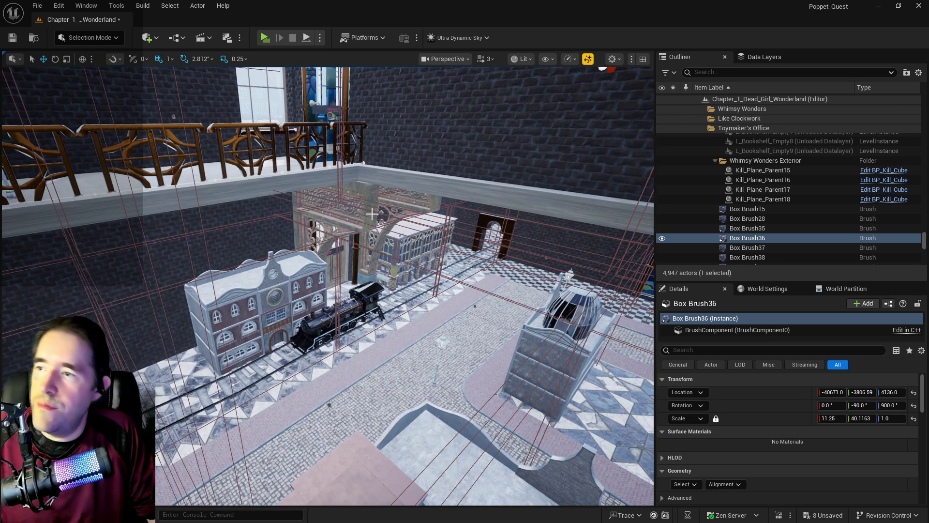
{"action": "key", "text": "ctrl+z"}
{"action": "key", "text": "ctrl+z"}
{"action": "key", "text": "ctrl+z"}
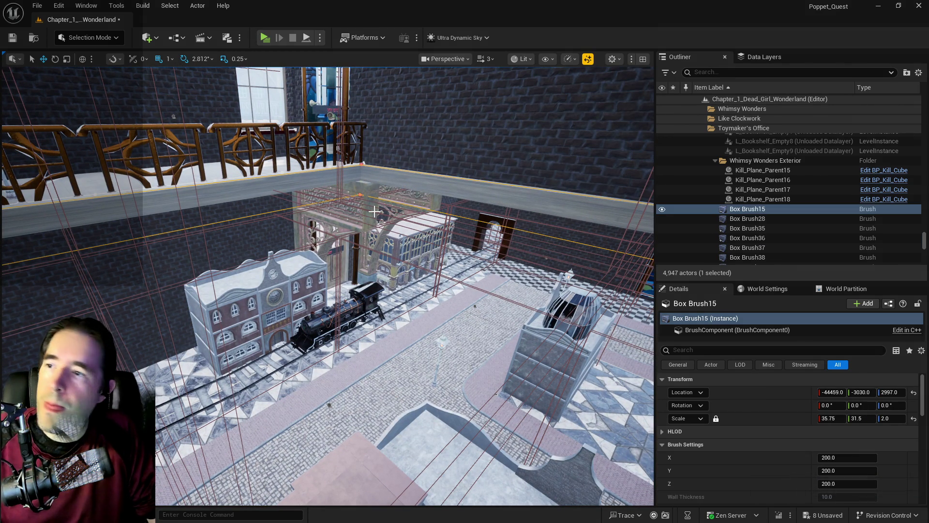
Step: Return Box Brush15 to X -44455 with an X scale of 36.75
{"action": "key", "text": "ctrl+z"}
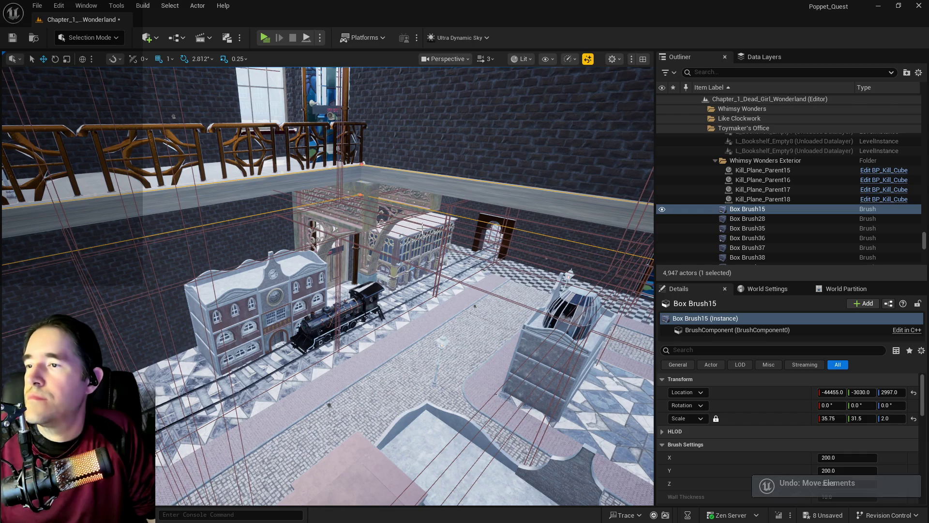
{"action": "scroll", "coordinate": [374, 212], "scroll_direction": "up", "scroll_amount": 5}
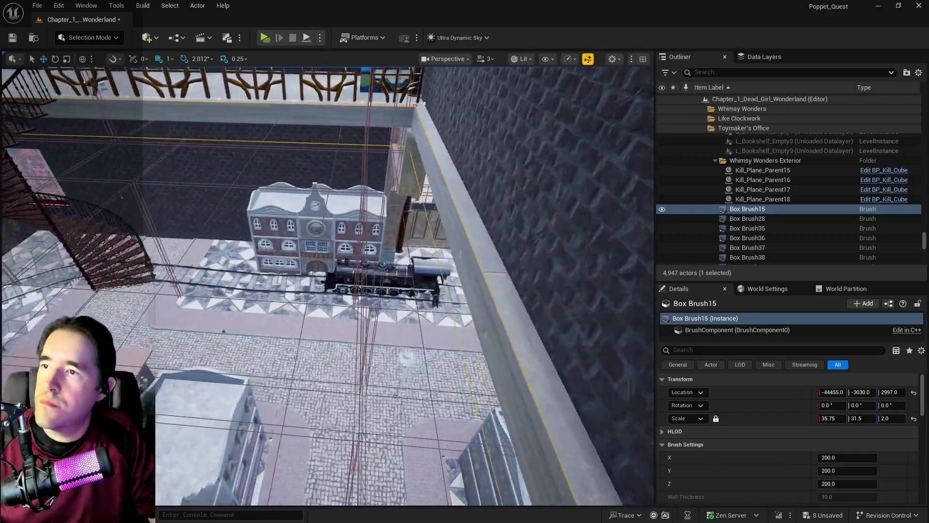
{"action": "key", "text": "ctrl+z"}
Step: Fly over the spiral staircase to the balcony and select the railing BP_Toy_City_Railing3
{"action": "left_click_drag", "start_coordinate": [427, 230], "coordinate": [387, 184]}
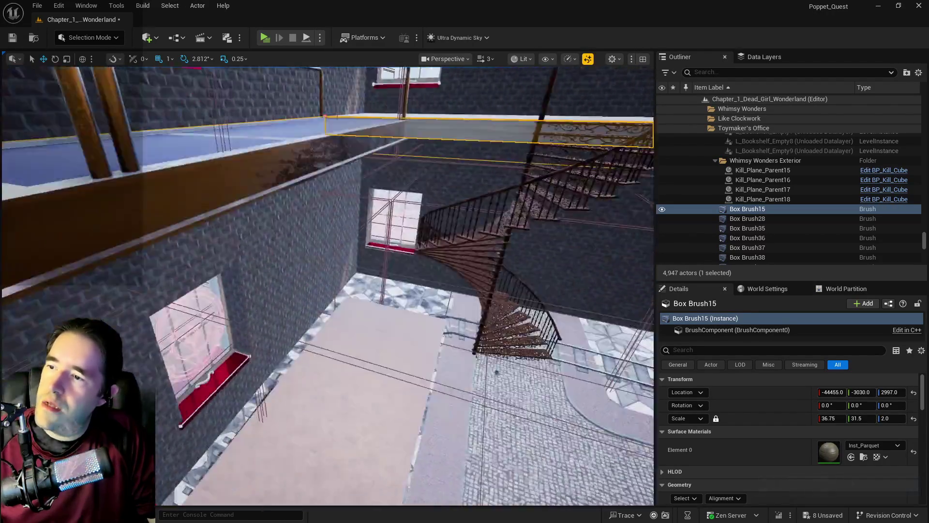
{"action": "scroll", "coordinate": [327, 286], "scroll_direction": "down", "scroll_amount": 5}
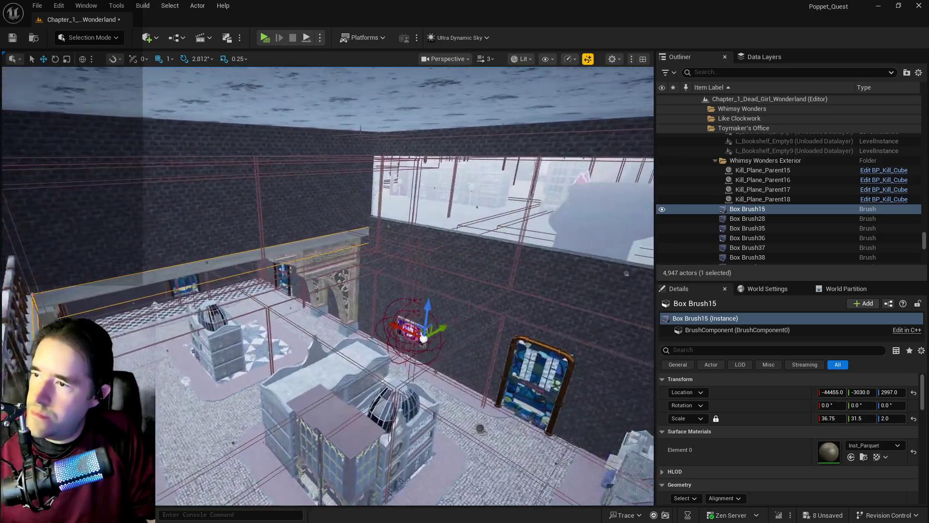
{"action": "key", "text": "d"}
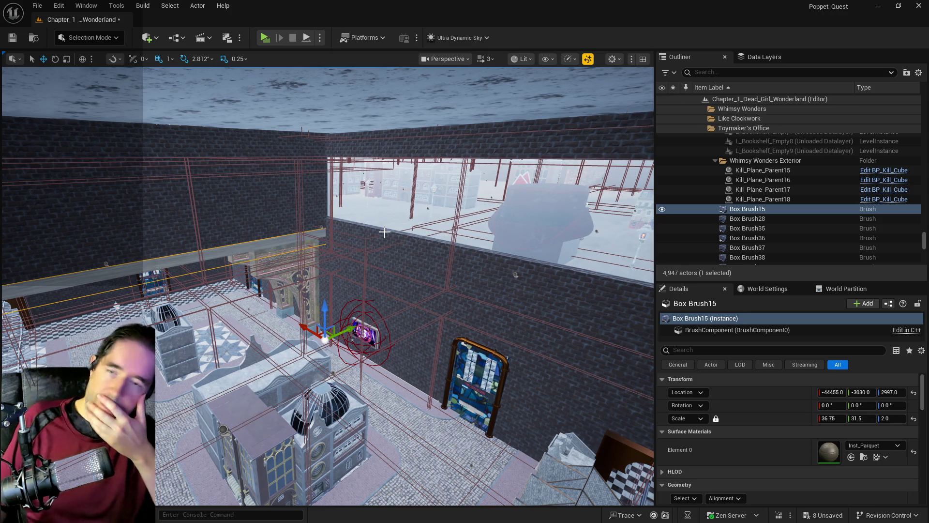
{"action": "key", "text": "a"}
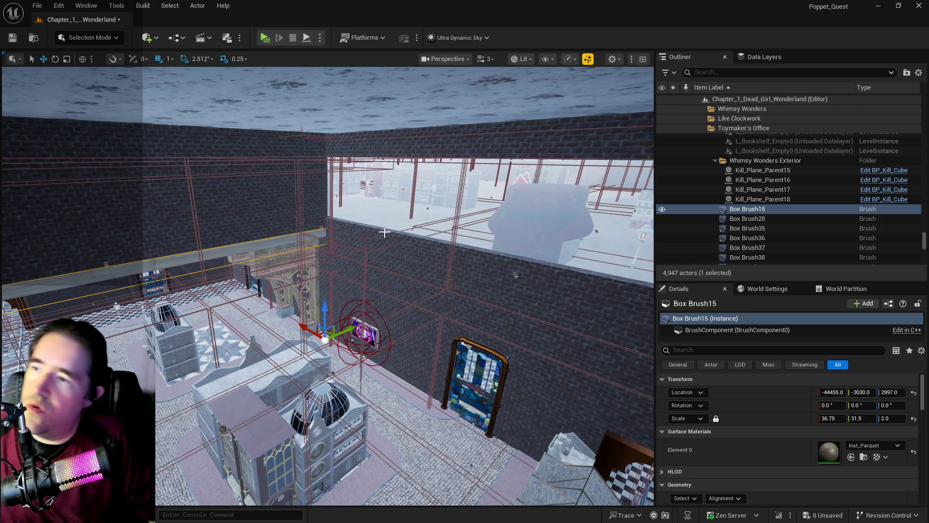
{"action": "key", "text": "w"}
{"action": "key", "text": "s"}
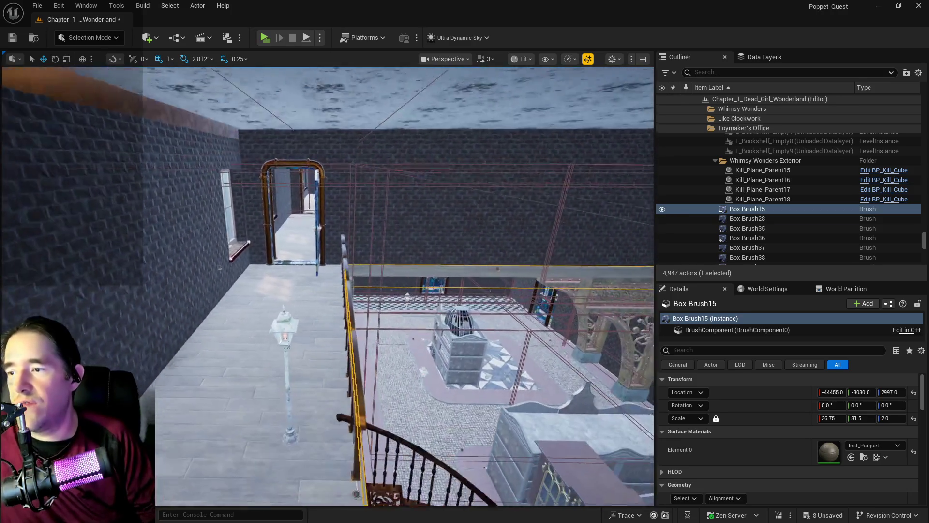
{"action": "key", "text": "s"}
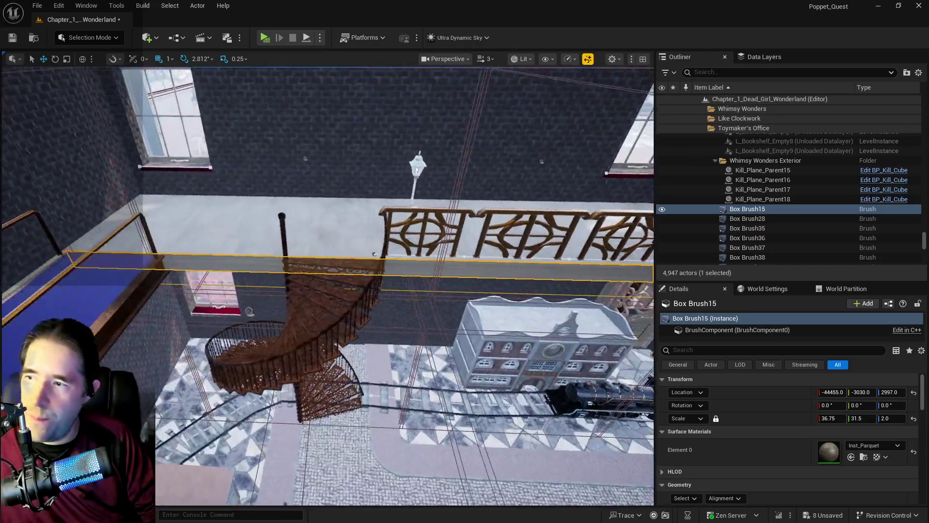
{"action": "key", "text": "w"}
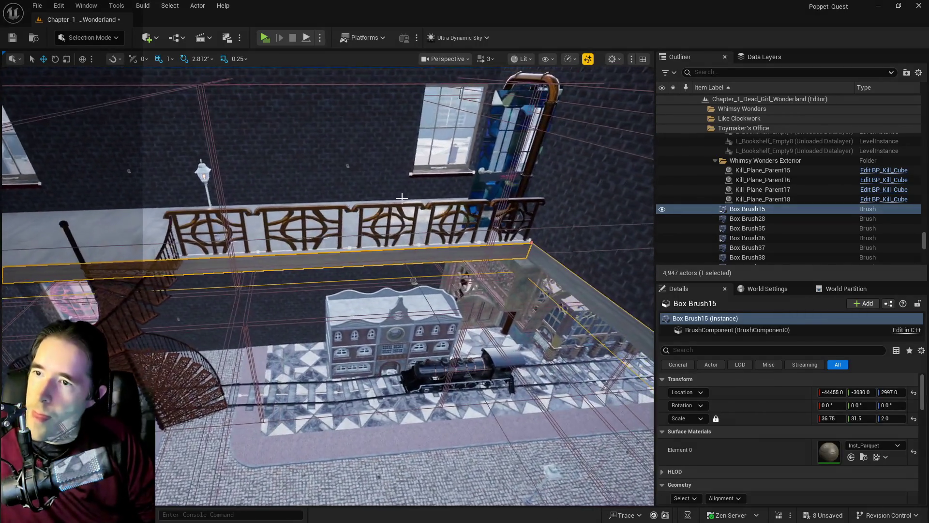
{"action": "left_click", "coordinate": [357, 207]}
{"action": "key", "text": "a"}
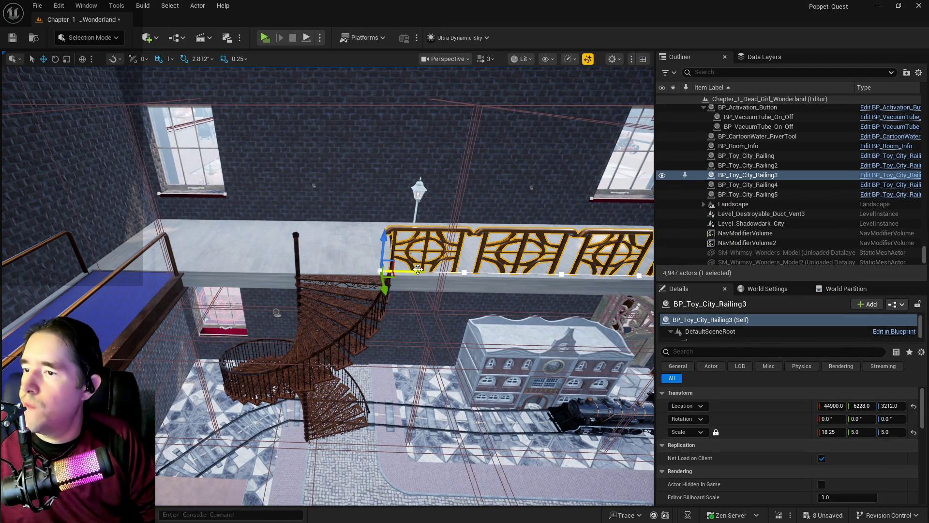
Step: Duplicate the railing leftward as BP_Toy_City_Railing6 and delete one of its spline points
{"action": "mouse_move", "coordinate": [398, 263]}
{"action": "left_mouse_down"}
{"action": "mouse_move", "coordinate": [112, 242]}
{"action": "mouse_move", "coordinate": [198, 226]}
{"action": "left_mouse_up"}
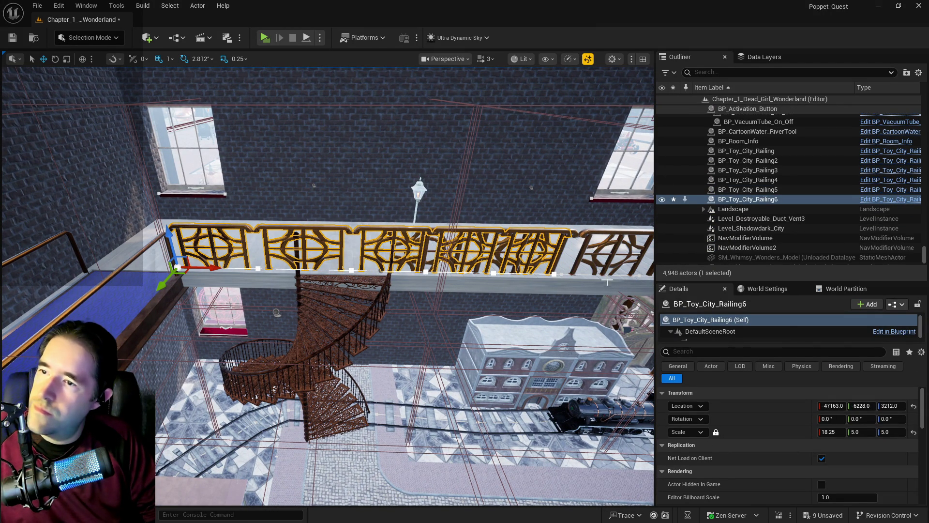
{"action": "left_click", "coordinate": [552, 273]}
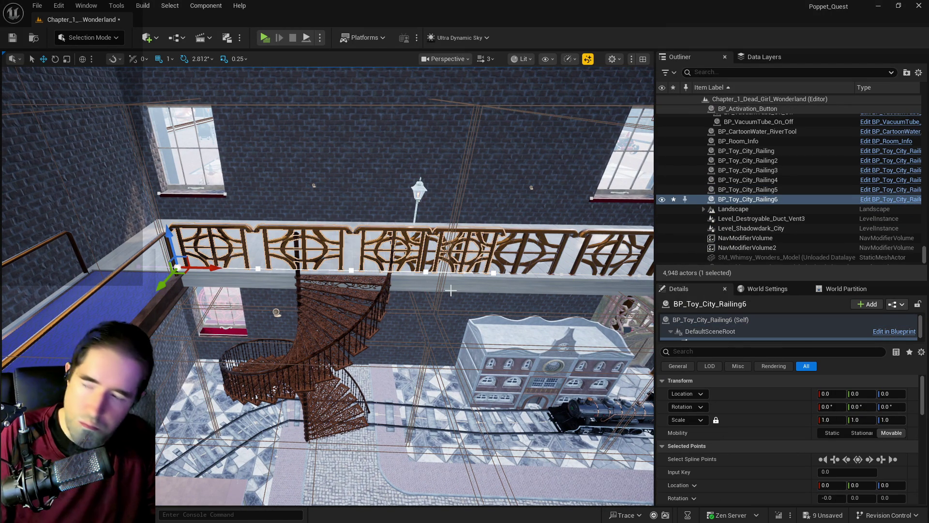
{"action": "left_click", "coordinate": [491, 271]}
{"action": "left_click", "coordinate": [176, 268]}
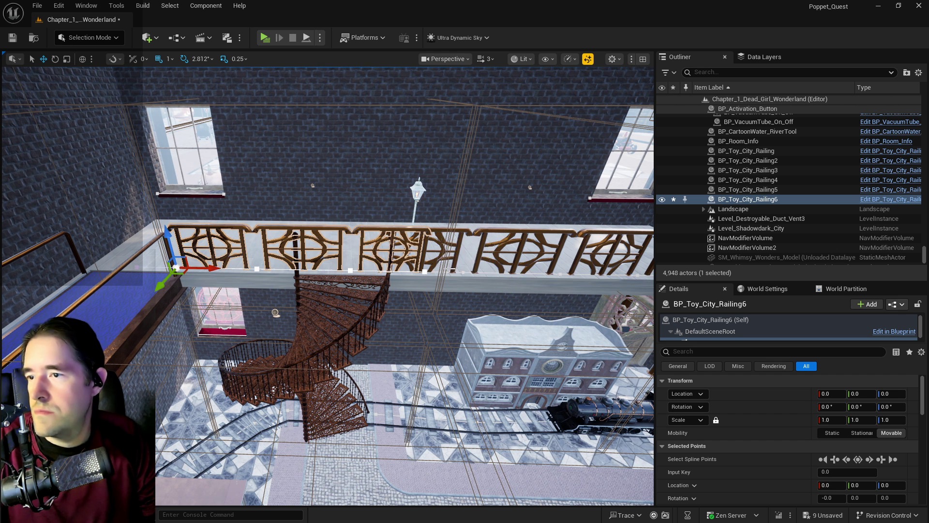
{"action": "left_click", "coordinate": [423, 272]}
{"action": "key", "text": "Delete"}
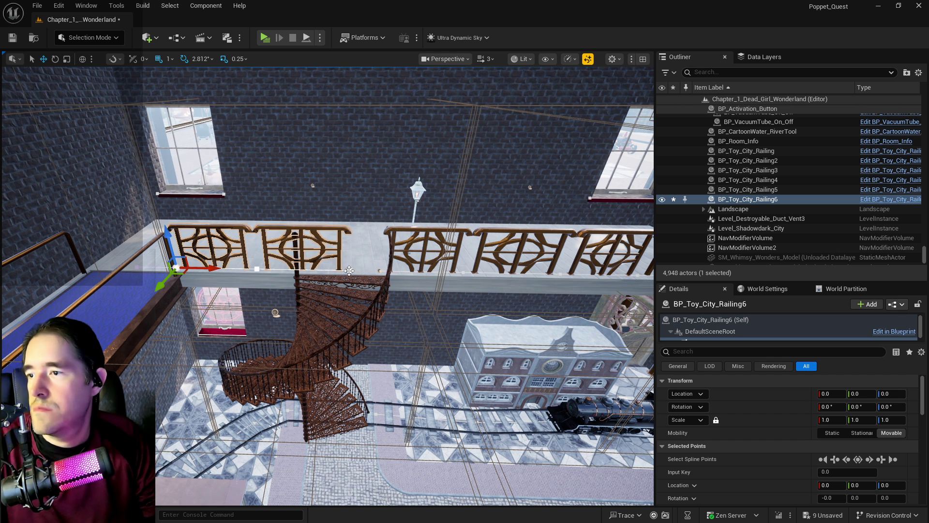
Step: Pull spline point 2 left to X 75.7263, leaving a gap for the staircase
{"action": "left_click", "coordinate": [350, 270]}
{"action": "left_click_drag", "start_coordinate": [378, 273], "coordinate": [361, 272]}
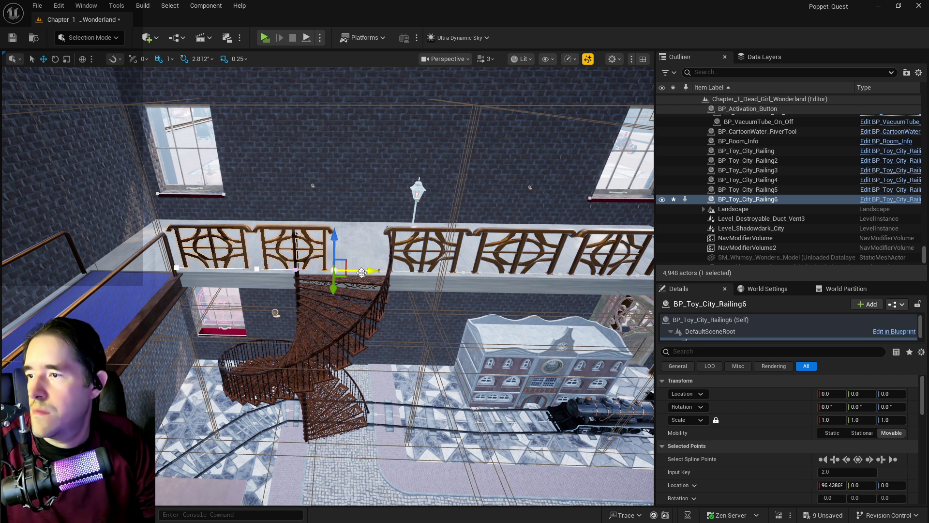
{"action": "left_click_drag", "start_coordinate": [297, 267], "coordinate": [276, 267]}
{"action": "mouse_move", "coordinate": [337, 269]}
{"action": "left_mouse_down"}
{"action": "mouse_move", "coordinate": [285, 290]}
{"action": "mouse_move", "coordinate": [339, 285]}
{"action": "left_mouse_up"}
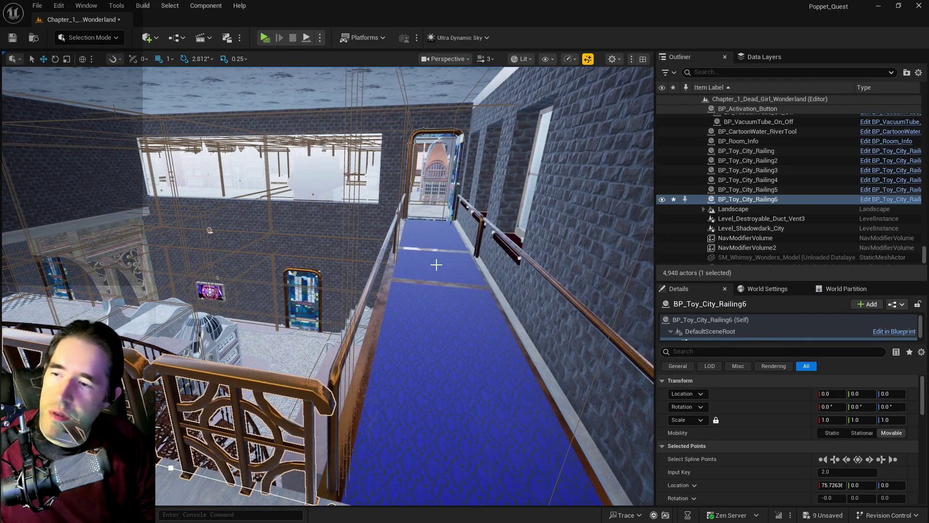
Step: Shrink the balcony floor brush Box Brush15 along X to a scale of 33.0
{"action": "left_click", "coordinate": [331, 463]}
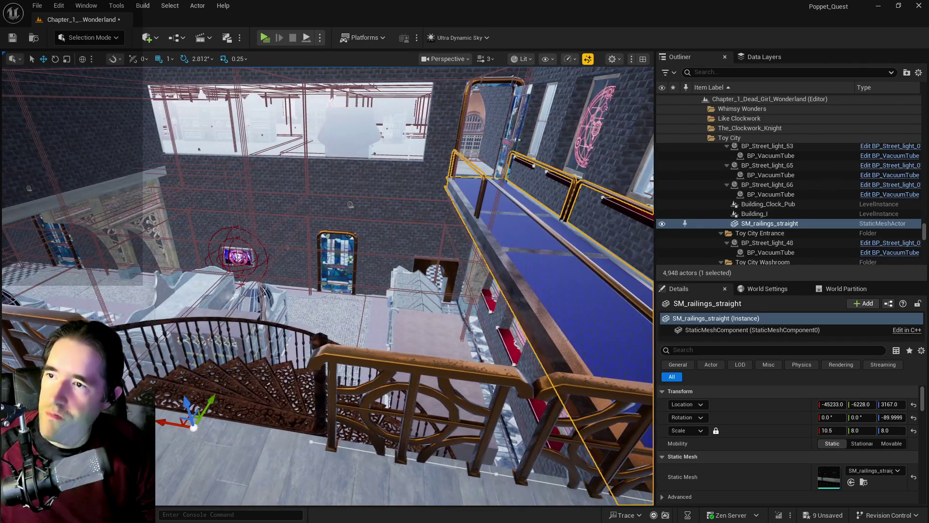
{"action": "left_click", "coordinate": [108, 190]}
{"action": "left_click_drag", "start_coordinate": [108, 189], "coordinate": [109, 190]}
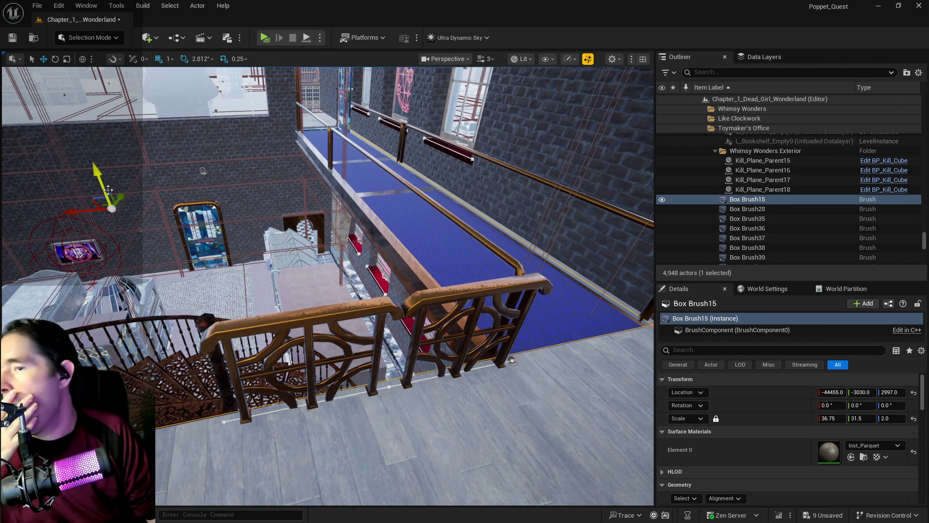
{"action": "left_click", "coordinate": [394, 271]}
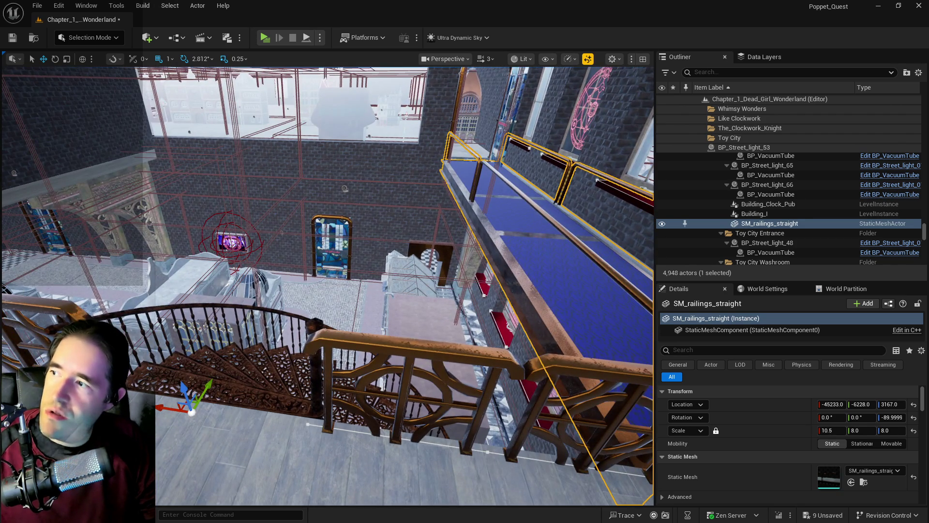
{"action": "key", "text": "ctrl+z"}
{"action": "key", "text": "e"}
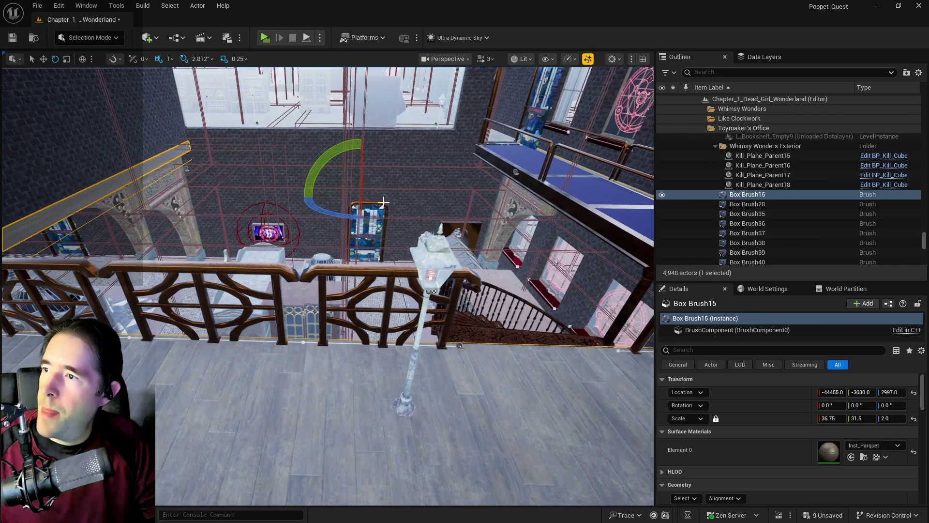
{"action": "key", "text": "r"}
{"action": "mouse_move", "coordinate": [332, 197]}
{"action": "left_mouse_down"}
{"action": "mouse_move", "coordinate": [320, 197]}
{"action": "mouse_move", "coordinate": [340, 198]}
{"action": "mouse_move", "coordinate": [301, 197]}
{"action": "left_mouse_up"}
{"action": "key", "text": "w"}
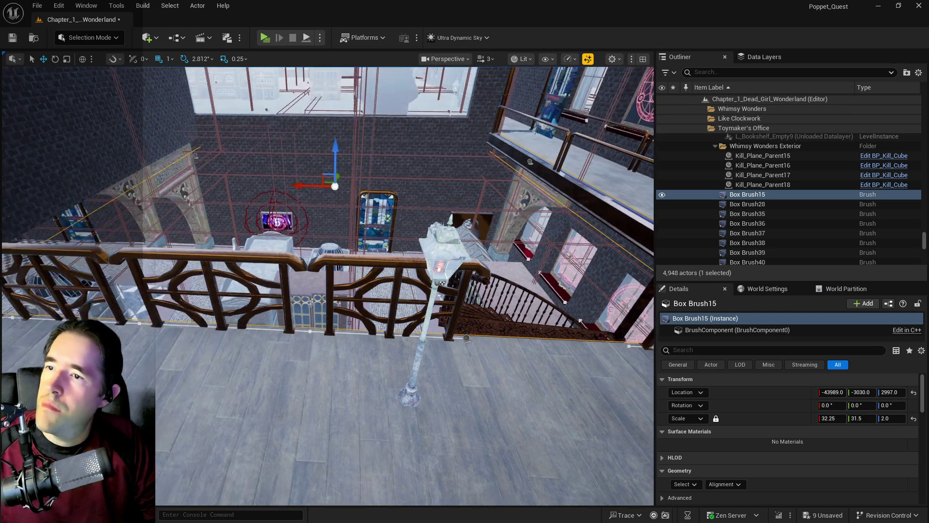
Step: Delete the right-hand SM_railings_straight walkway railing
{"action": "left_click", "coordinate": [402, 203]}
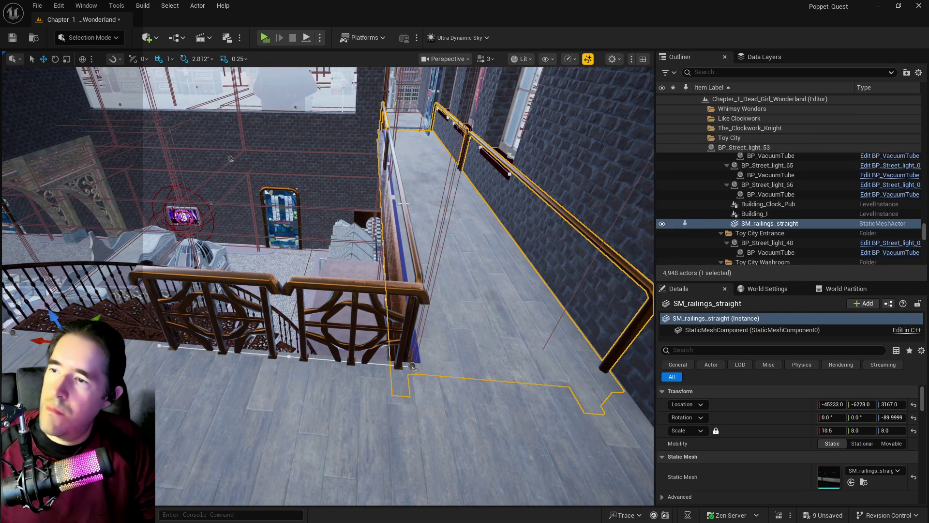
{"action": "key", "text": "Delete"}
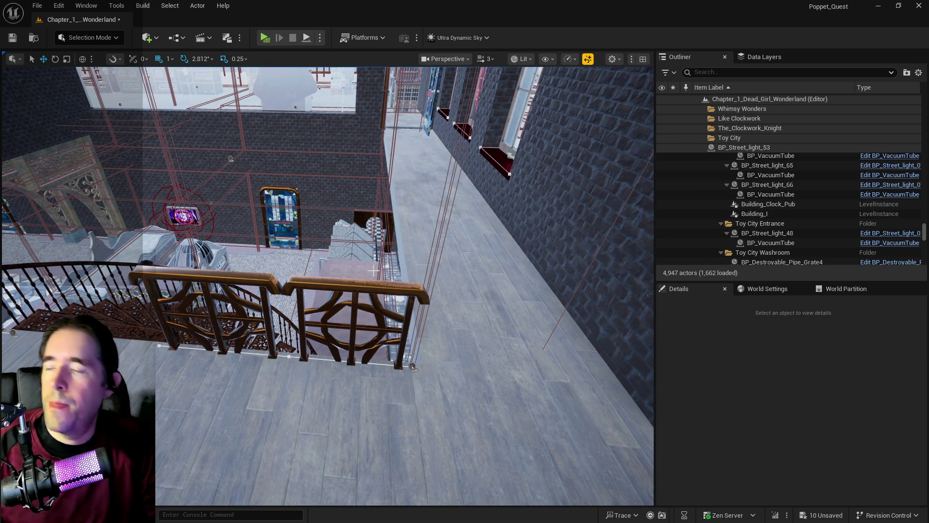
{"action": "key", "text": "s"}
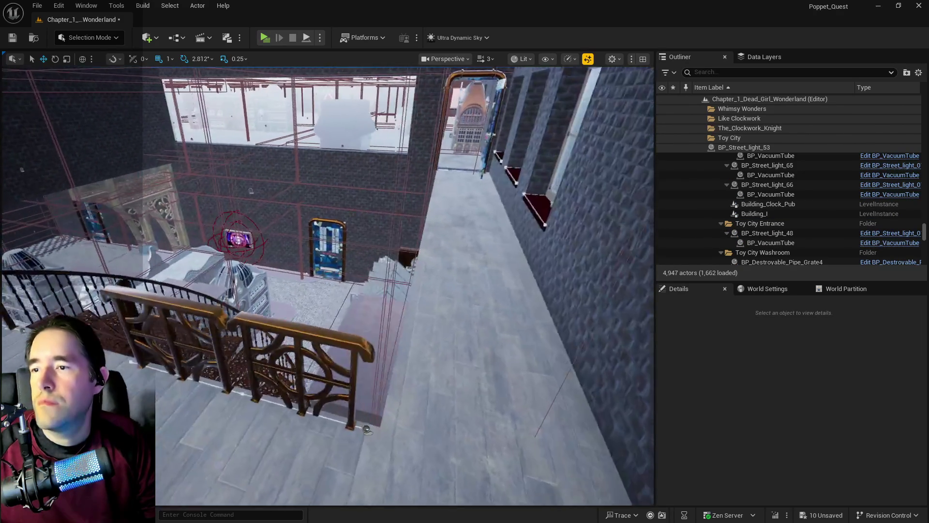
{"action": "key", "text": "s"}
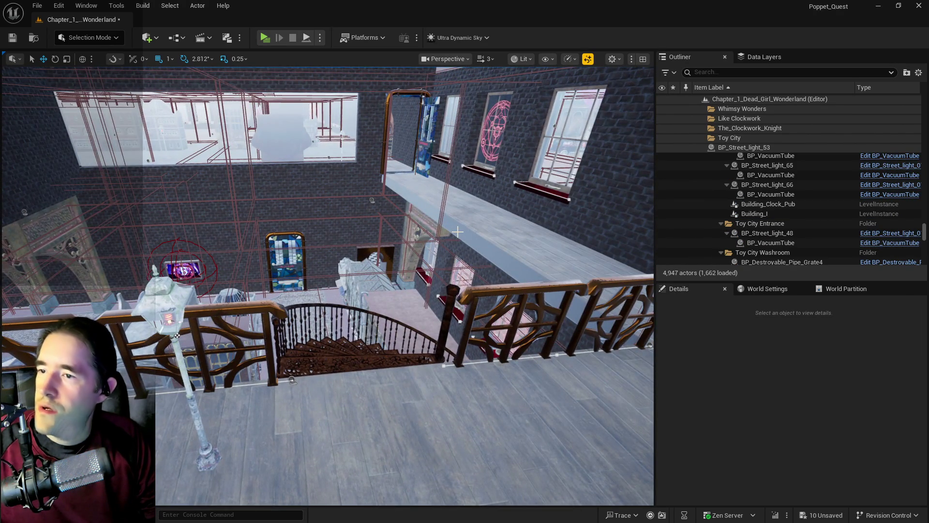
Step: Undo the ledge brush's scale change and nudge it along X to -43913
{"action": "left_click", "coordinate": [457, 232]}
{"action": "key", "text": "f"}
{"action": "key", "text": "ctrl+z"}
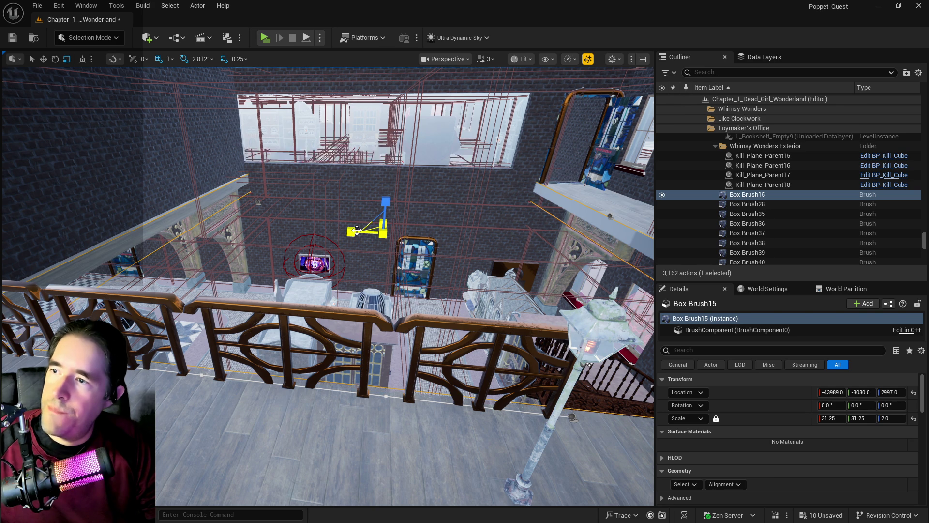
{"action": "key", "text": "w"}
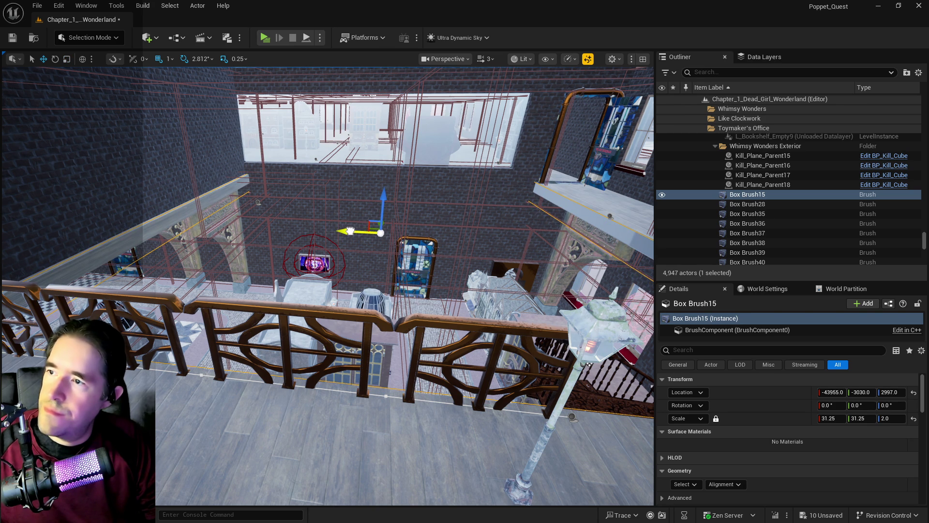
{"action": "left_click_drag", "start_coordinate": [349, 230], "coordinate": [347, 231]}
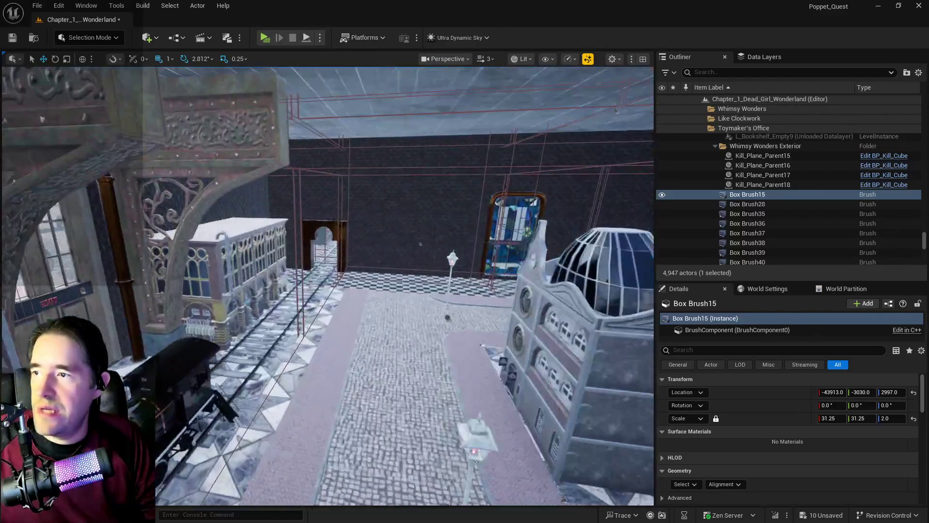
{"action": "key", "text": "f"}
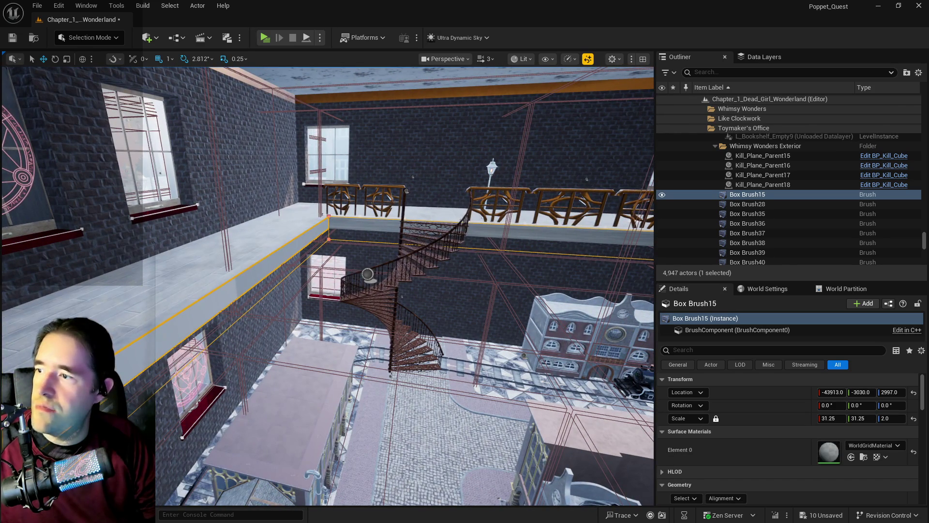
Step: Select Box Brush15 with all its adjacent surfaces and inspect their materials
{"action": "left_click", "coordinate": [215, 287]}
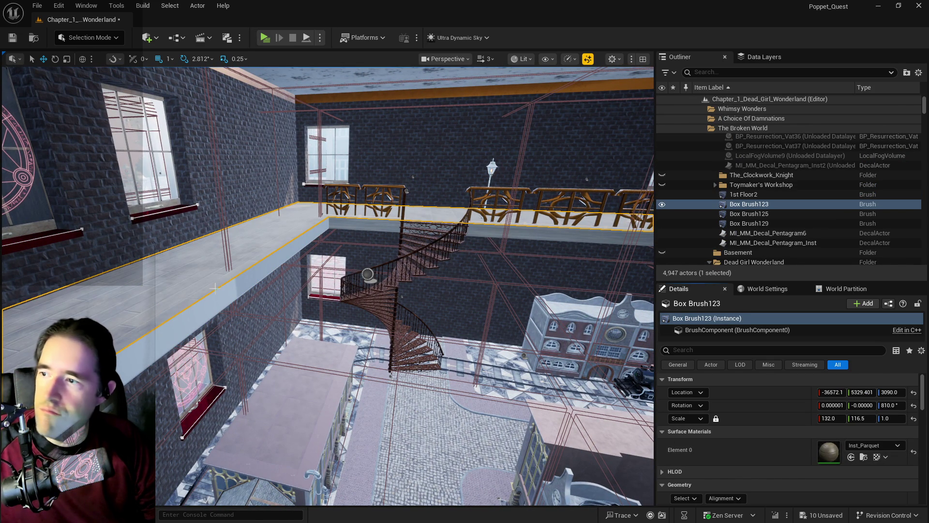
{"action": "left_click", "coordinate": [215, 287]}
{"action": "left_click", "coordinate": [690, 500]}
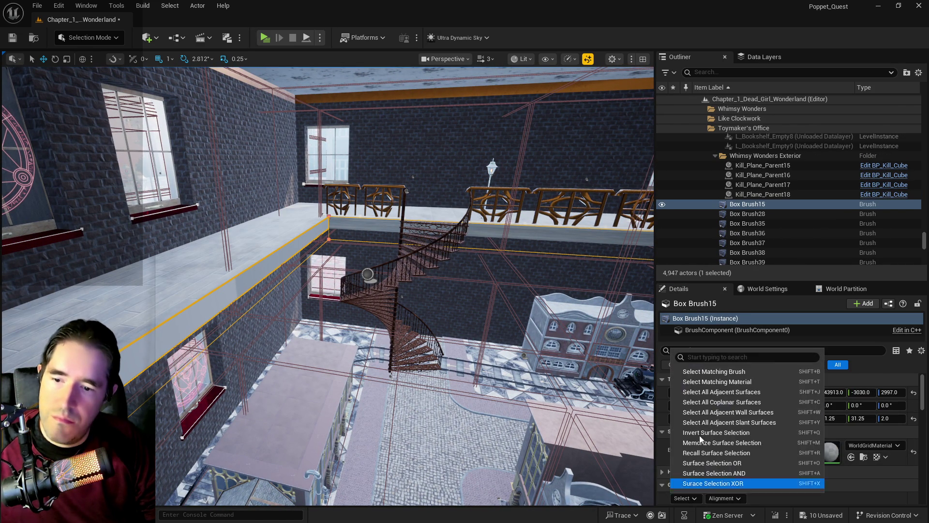
{"action": "left_click", "coordinate": [712, 391]}
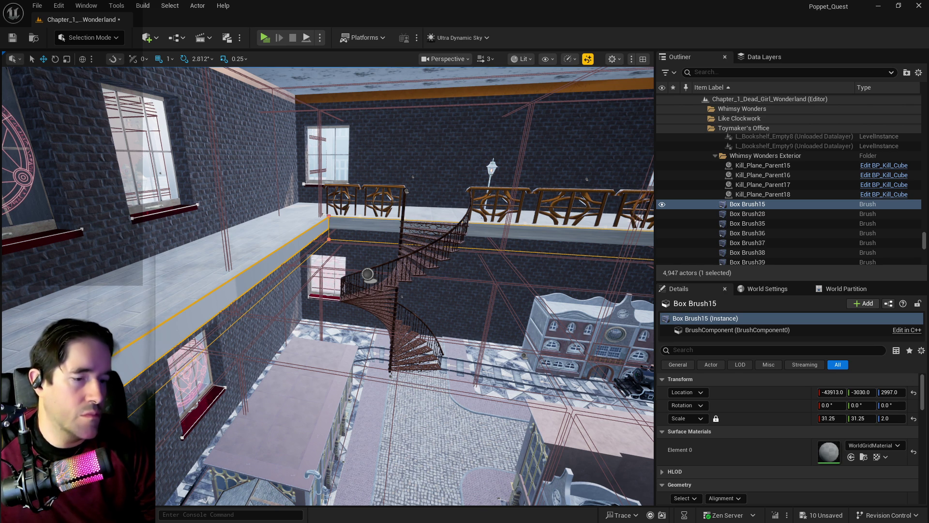
{"action": "left_click", "coordinate": [425, 327]}
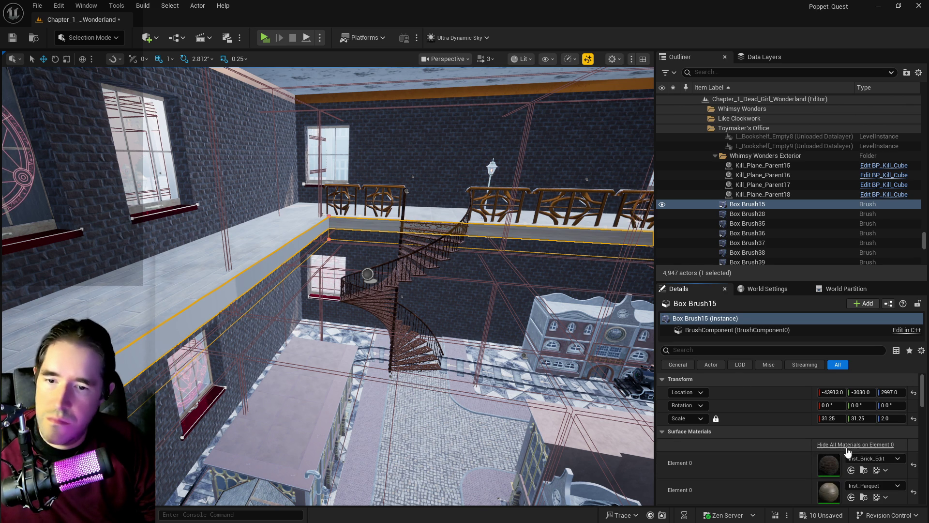
{"action": "key", "text": "w"}
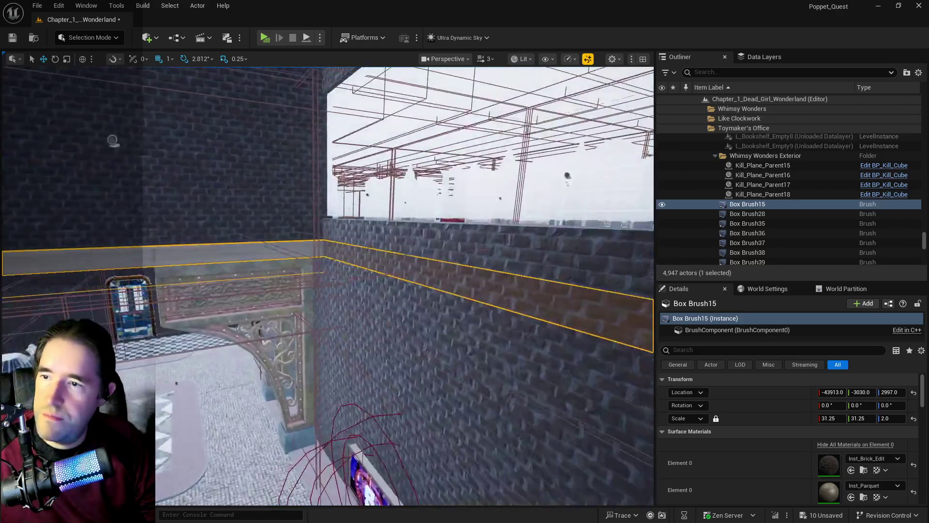
{"action": "key", "text": "s"}
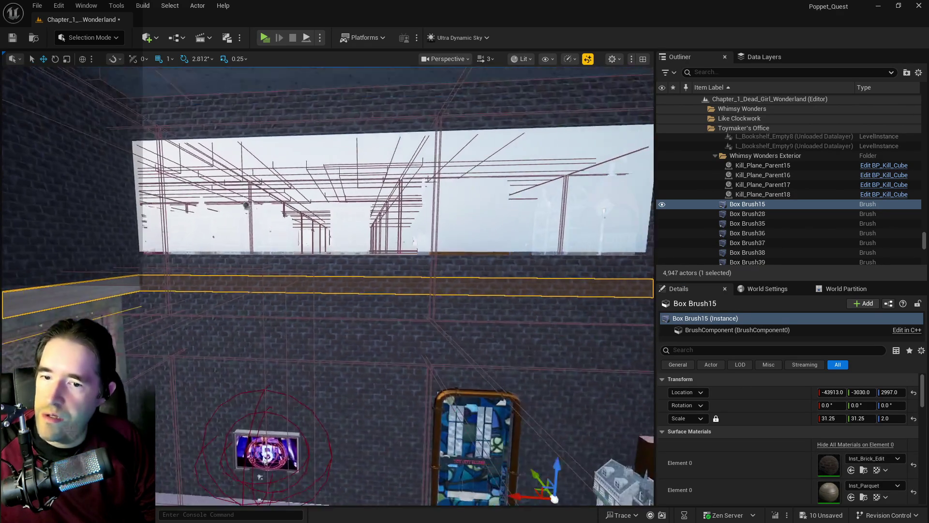
{"action": "key", "text": "s"}
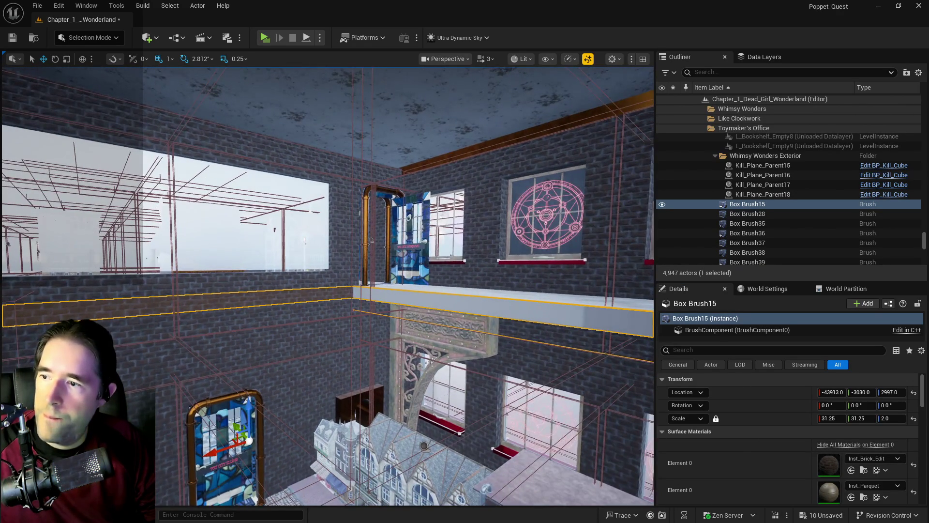
{"action": "key", "text": "w"}
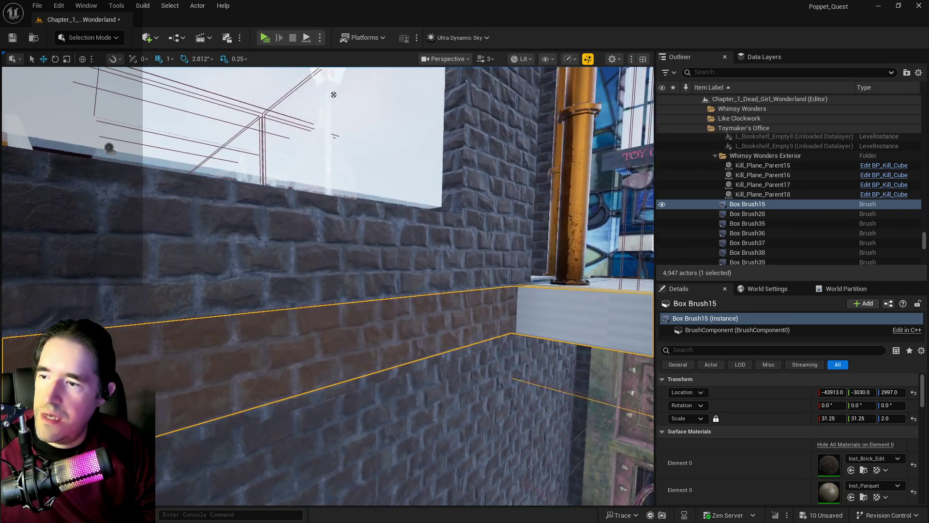
Step: Set the ledge surfaces' texture scale to 10 x 10 and apply it
{"action": "key", "text": "s"}
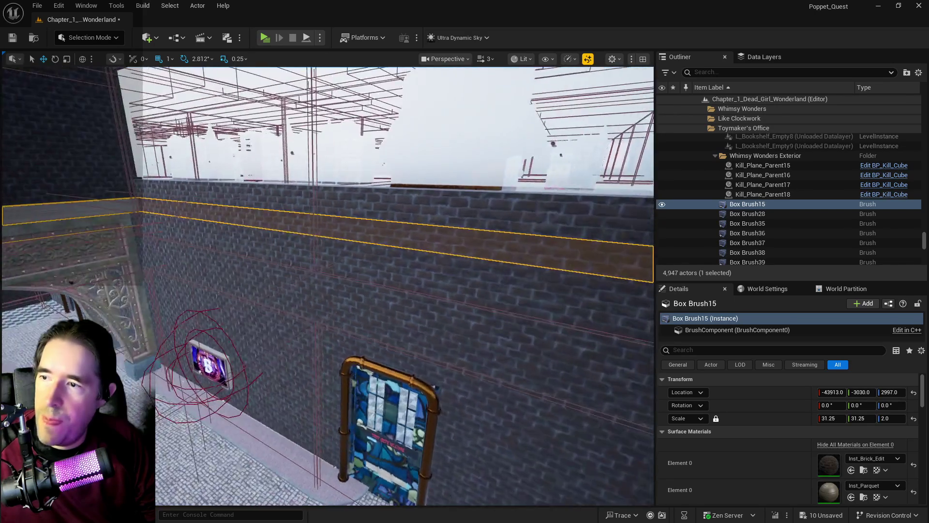
{"action": "key", "text": "w"}
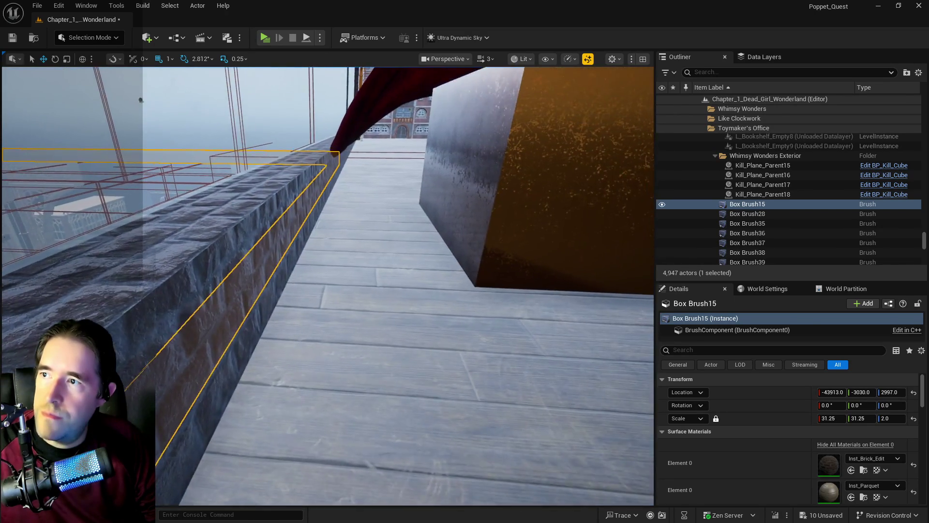
{"action": "key", "text": "s"}
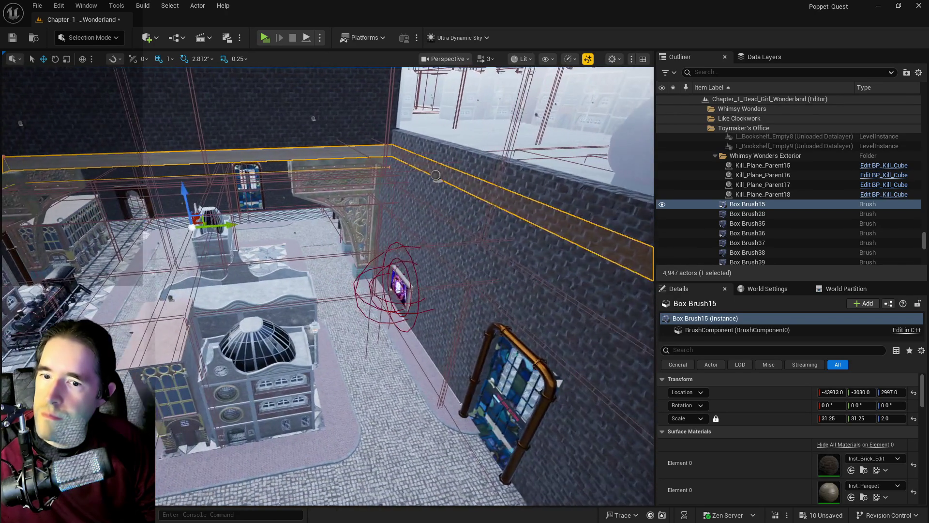
{"action": "key", "text": "w"}
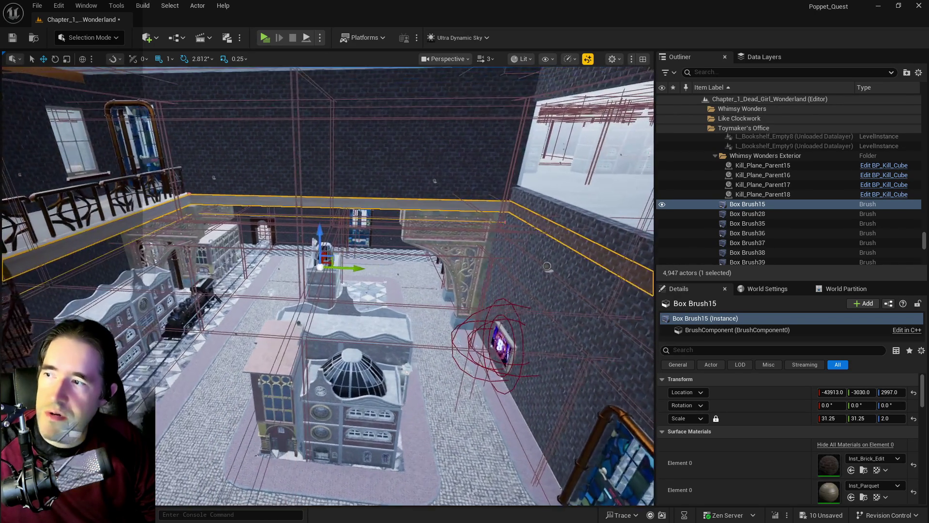
{"action": "key", "text": "a"}
{"action": "scroll", "coordinate": [849, 462], "scroll_direction": "down", "scroll_amount": 1}
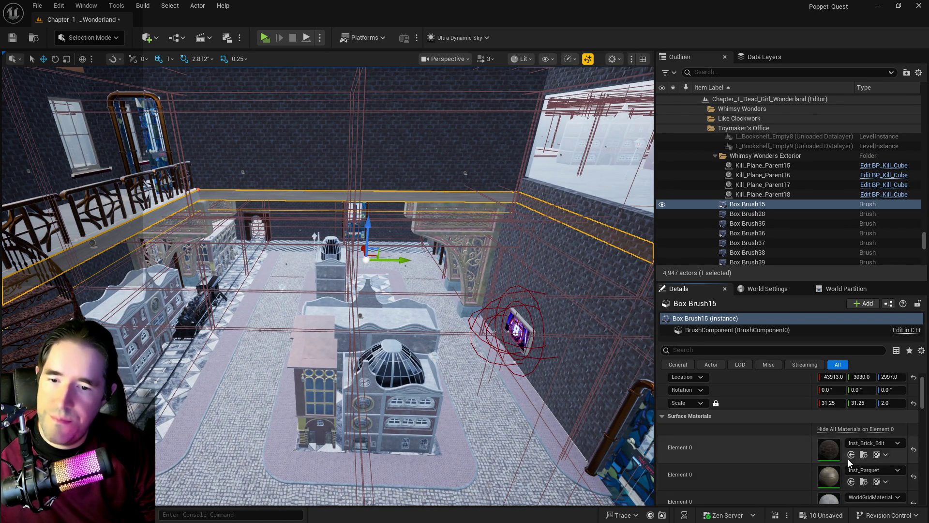
{"action": "key", "text": "w"}
{"action": "key", "text": "w"}
{"action": "scroll", "coordinate": [794, 460], "scroll_direction": "down", "scroll_amount": 4}
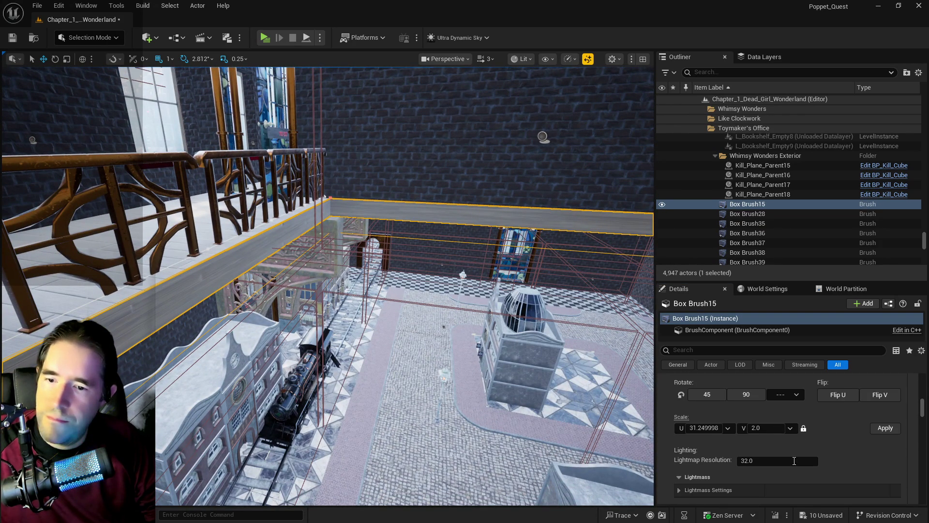
{"action": "left_click", "coordinate": [709, 428]}
{"action": "type", "text": "10"}
{"action": "key", "text": "Return"}
{"action": "left_click", "coordinate": [880, 428]}
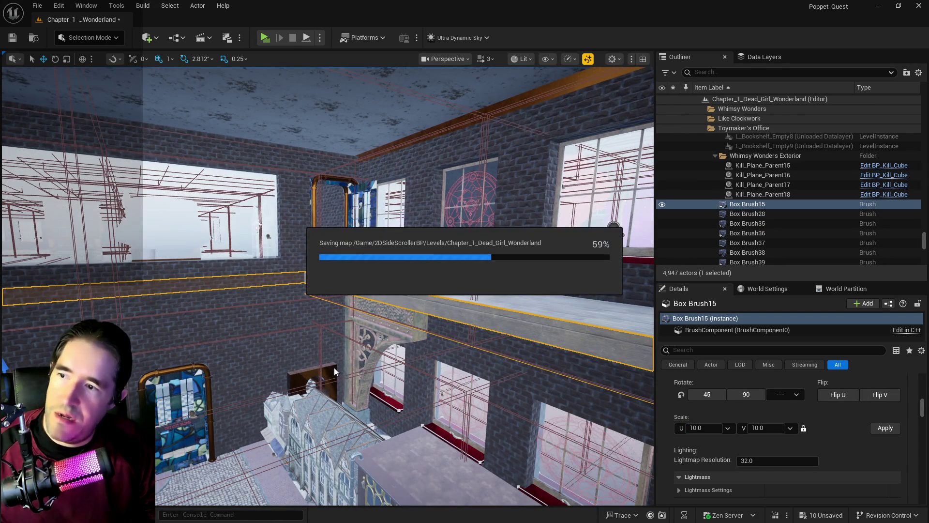
{"action": "mouse_move", "coordinate": [333, 367]}
{"action": "left_mouse_down"}
{"action": "mouse_move", "coordinate": [343, 421]}
{"action": "mouse_move", "coordinate": [324, 358]}
{"action": "left_mouse_up"}
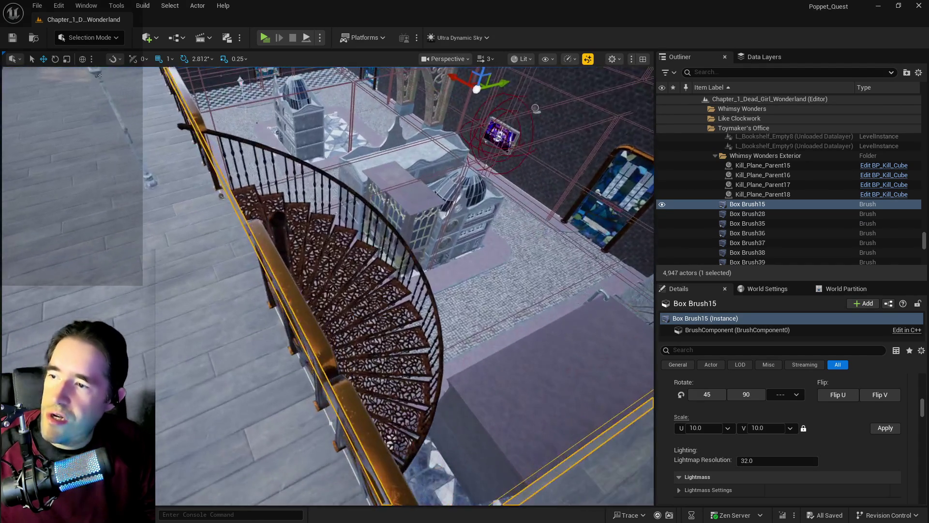
Step: Alt-drag a copy of BP_Toy_City_Railing6, rotate it about 93°, and set it on the upper ledge
{"action": "left_click", "coordinate": [382, 378]}
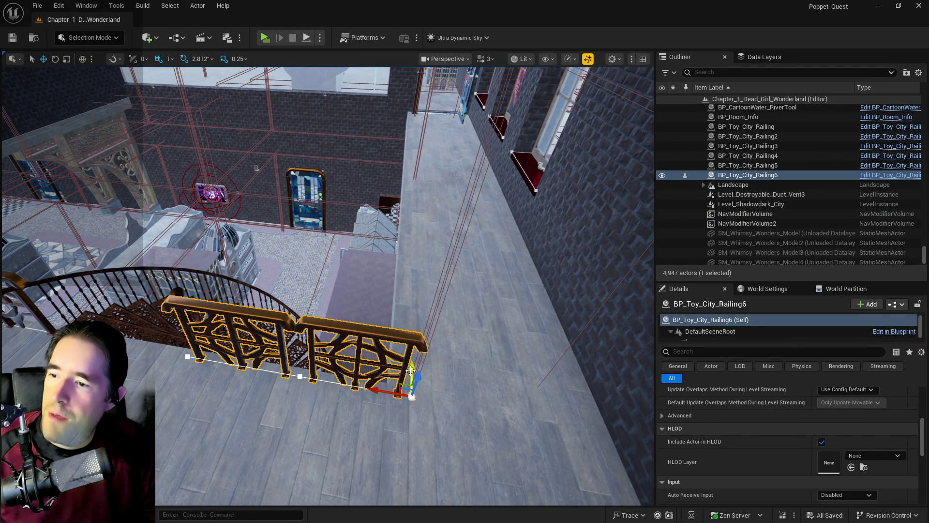
{"action": "left_click", "coordinate": [410, 370]}
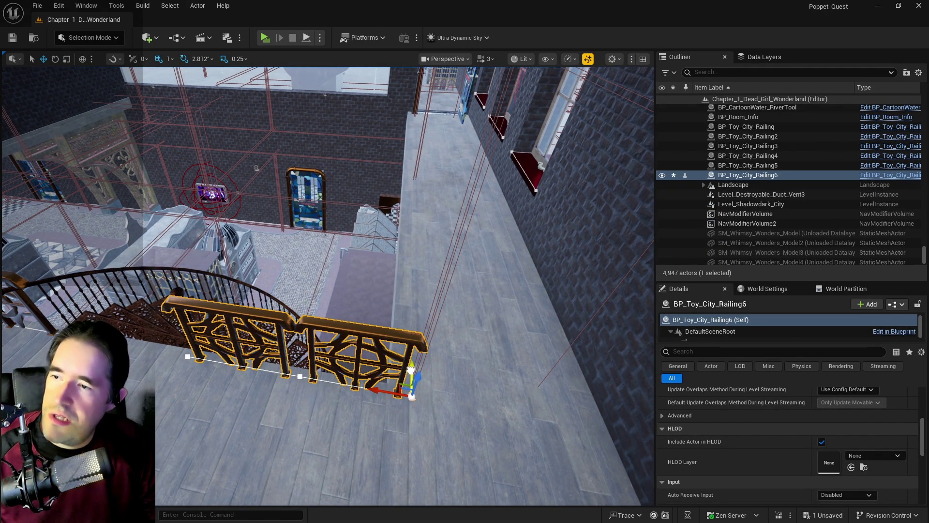
{"action": "left_click_drag", "start_coordinate": [411, 370], "coordinate": [434, 275], "text": "alt"}
{"action": "mouse_move", "coordinate": [399, 314]}
{"action": "left_mouse_down"}
{"action": "mouse_move", "coordinate": [367, 314]}
{"action": "mouse_move", "coordinate": [447, 354]}
{"action": "left_mouse_up"}
{"action": "key", "text": "w"}
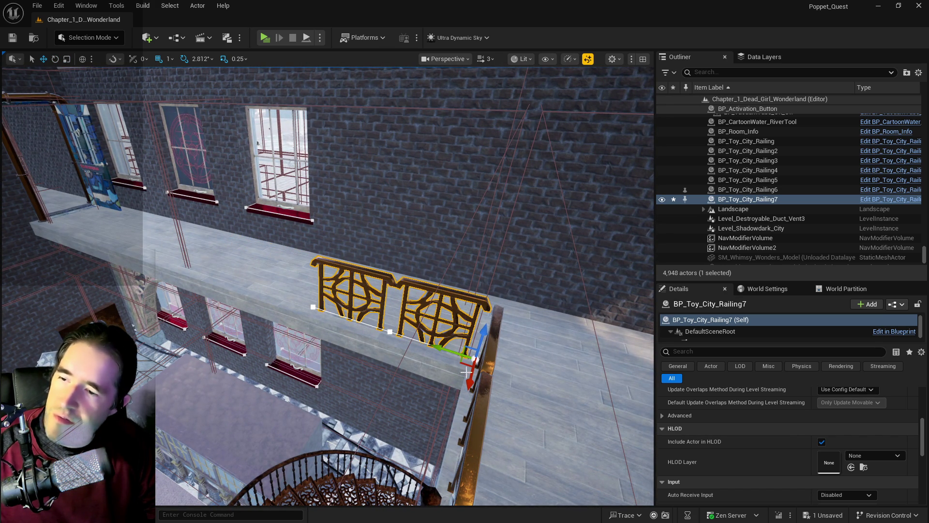
{"action": "key", "text": "Left"}
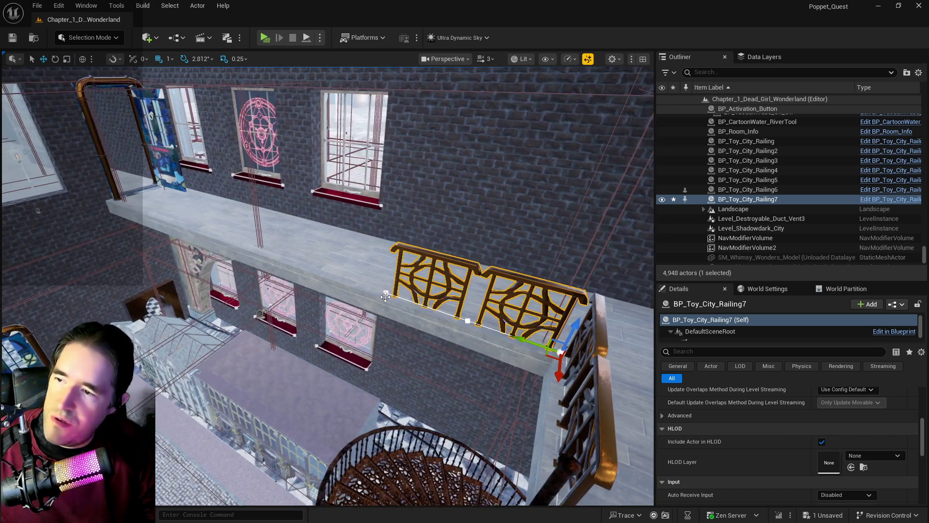
{"action": "left_click", "coordinate": [384, 295]}
{"action": "mouse_move", "coordinate": [385, 295]}
{"action": "left_mouse_down"}
{"action": "mouse_move", "coordinate": [451, 289]}
{"action": "mouse_move", "coordinate": [65, 298]}
{"action": "left_mouse_up"}
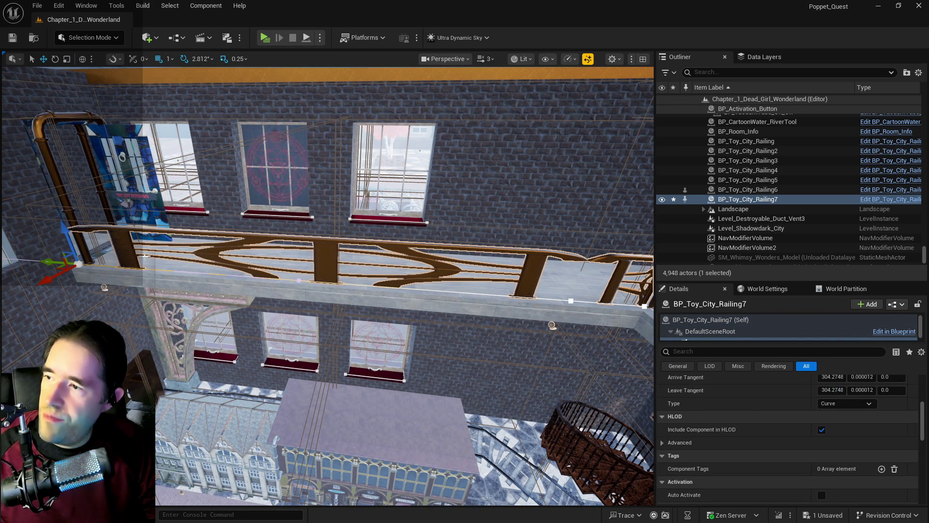
Step: Add two spline points to BP_Toy_City_Railing7's spline
{"action": "right_click", "coordinate": [464, 305]}
{"action": "left_click", "coordinate": [493, 315]}
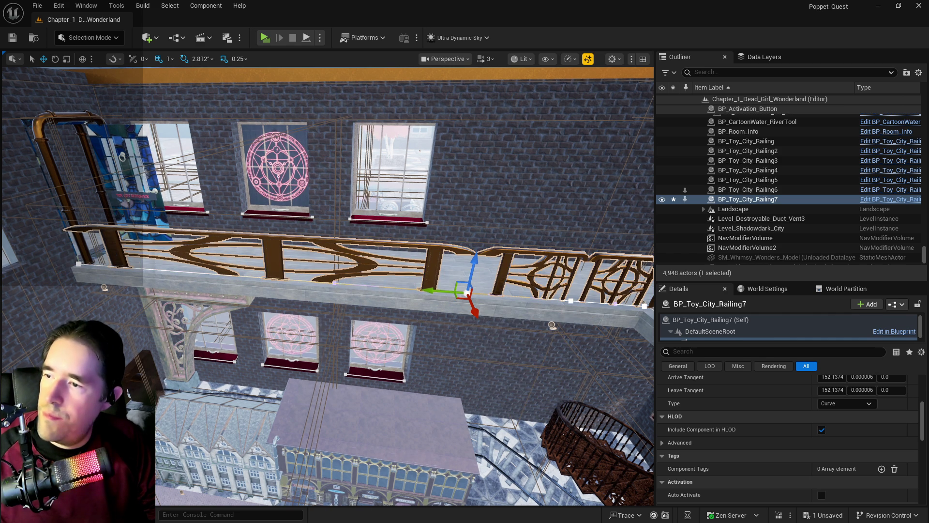
{"action": "right_click", "coordinate": [350, 286]}
{"action": "left_click", "coordinate": [351, 286]}
{"action": "left_click", "coordinate": [350, 286]}
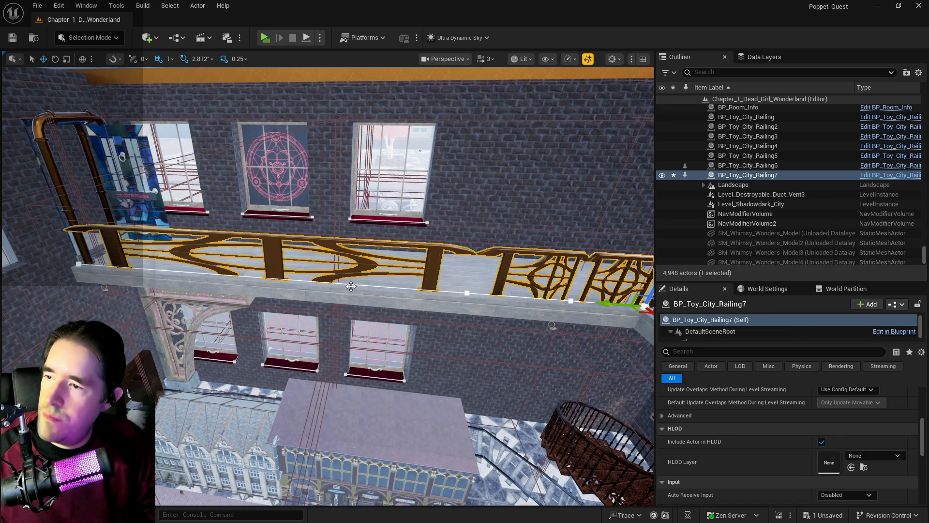
{"action": "right_click", "coordinate": [351, 286]}
{"action": "left_click", "coordinate": [382, 305]}
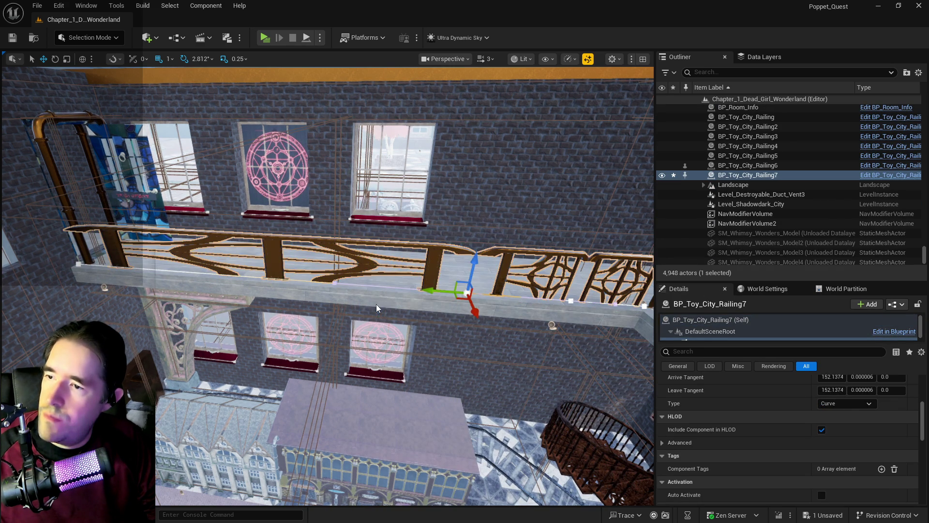
Step: Add two more spline points, drag one to reshape the railing, and save the level
{"action": "right_click", "coordinate": [216, 277]}
{"action": "left_click", "coordinate": [242, 293]}
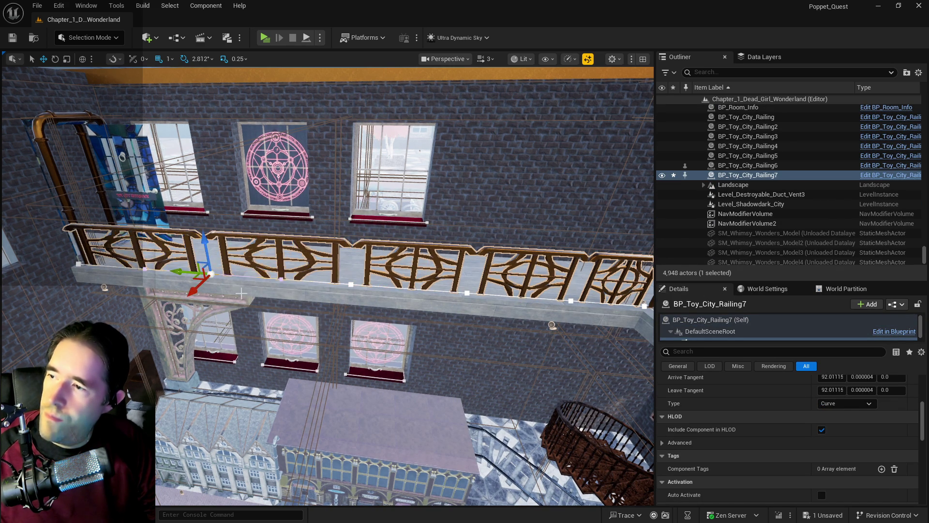
{"action": "left_click_drag", "start_coordinate": [189, 273], "coordinate": [208, 275]}
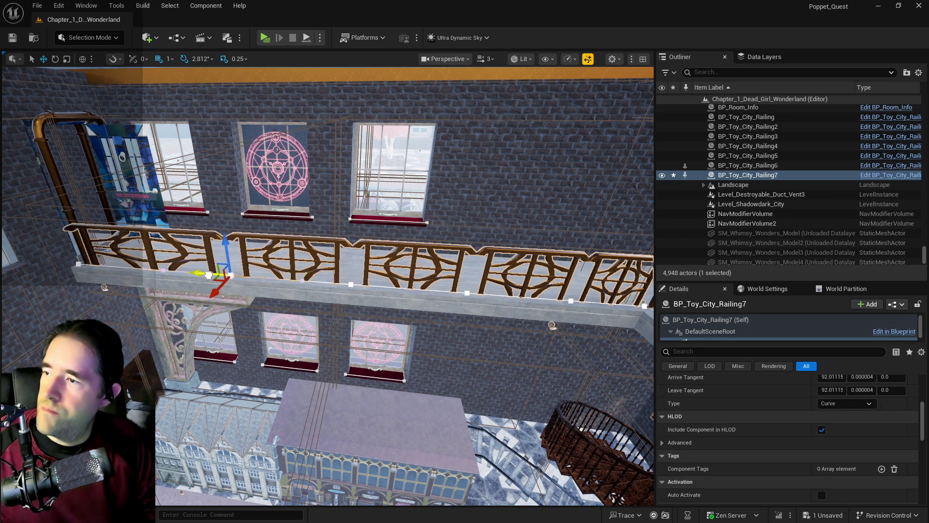
{"action": "right_click", "coordinate": [151, 273]}
{"action": "left_click", "coordinate": [168, 291]}
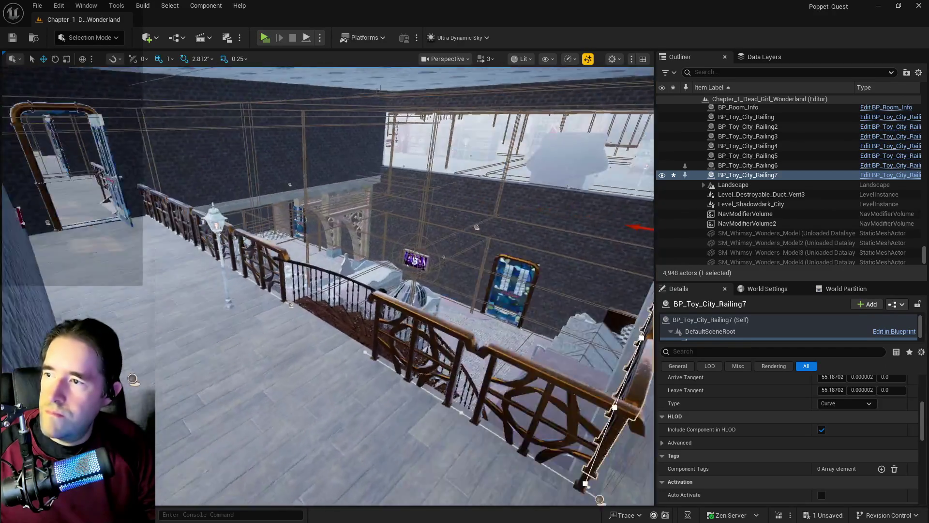
{"action": "key", "text": "ctrl+s"}
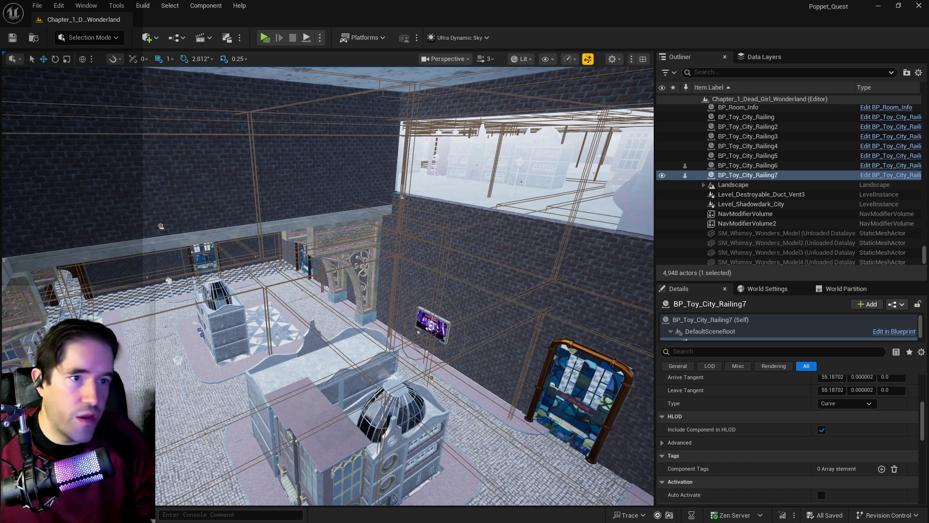
Step: Survey the courtyard and back wall, then select the left wall ledge brush
{"action": "left_click_drag", "start_coordinate": [590, 349], "coordinate": [551, 314]}
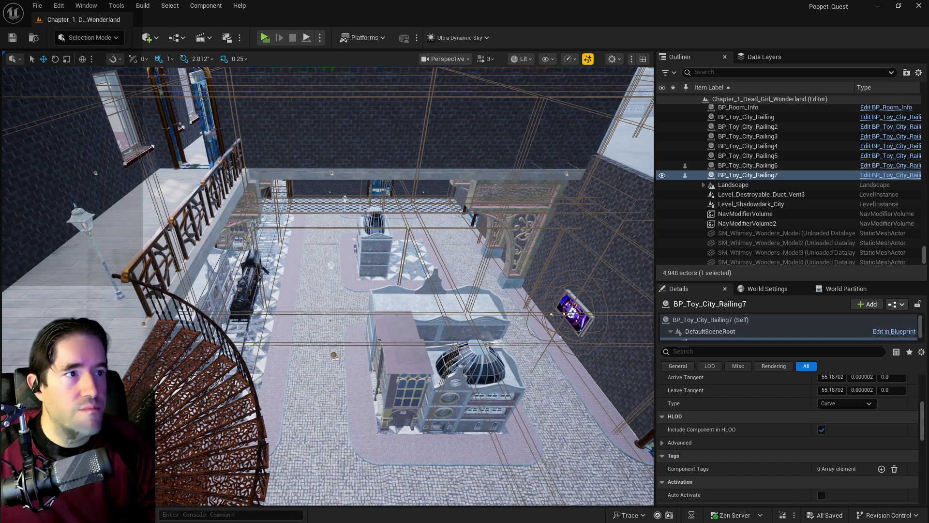
{"action": "mouse_move", "coordinate": [483, 331]}
{"action": "left_mouse_down"}
{"action": "mouse_move", "coordinate": [460, 341]}
{"action": "mouse_move", "coordinate": [560, 342]}
{"action": "mouse_move", "coordinate": [547, 334]}
{"action": "mouse_move", "coordinate": [542, 290]}
{"action": "left_mouse_up"}
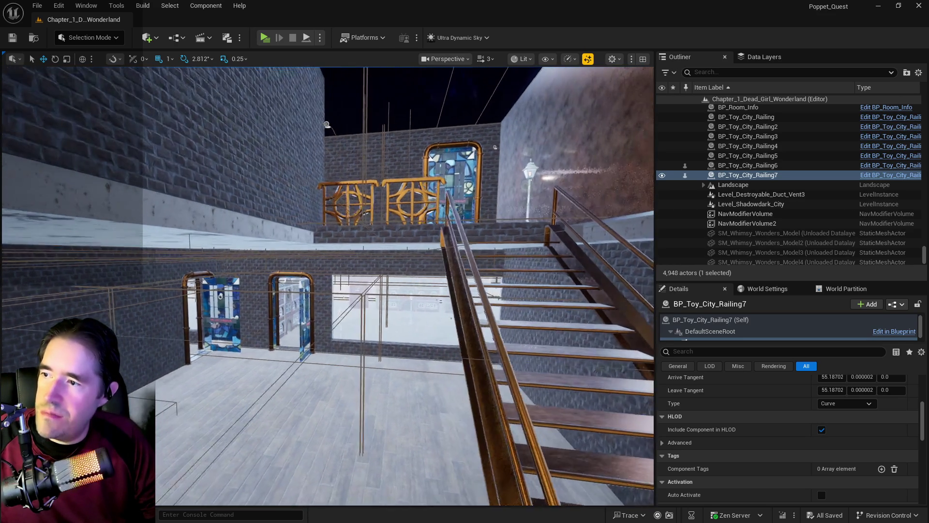
{"action": "left_click", "coordinate": [154, 213]}
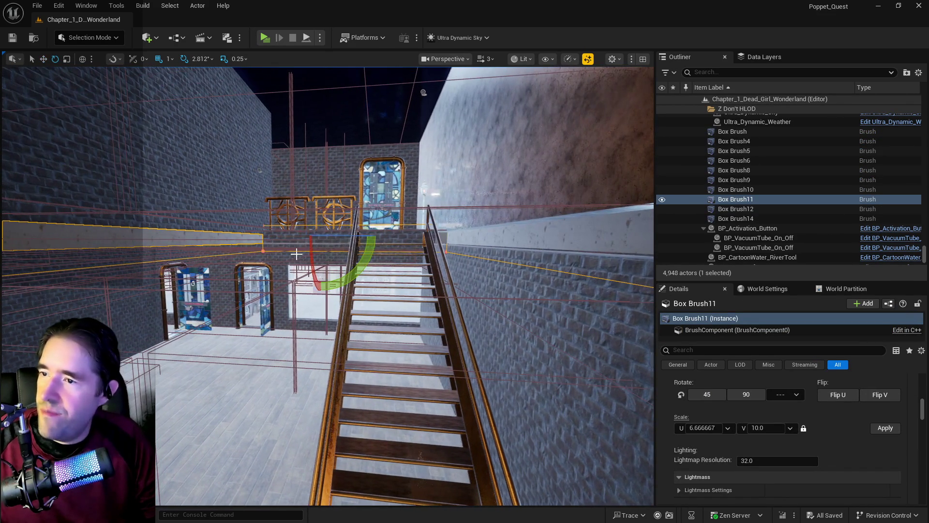
Step: Rotate ledge brush Box Brush11 slightly, then select the pool wall
{"action": "left_click_drag", "start_coordinate": [296, 242], "coordinate": [297, 242]}
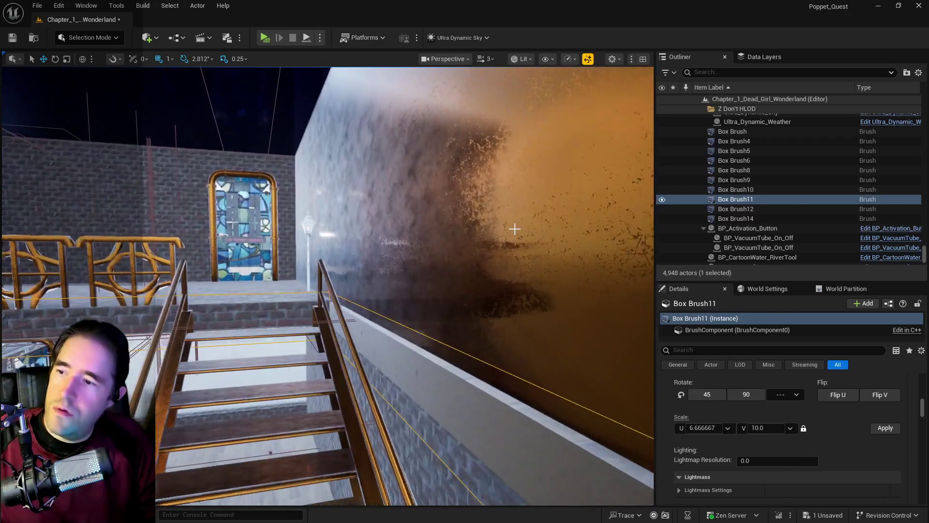
{"action": "left_click", "coordinate": [516, 220]}
{"action": "key", "text": "w"}
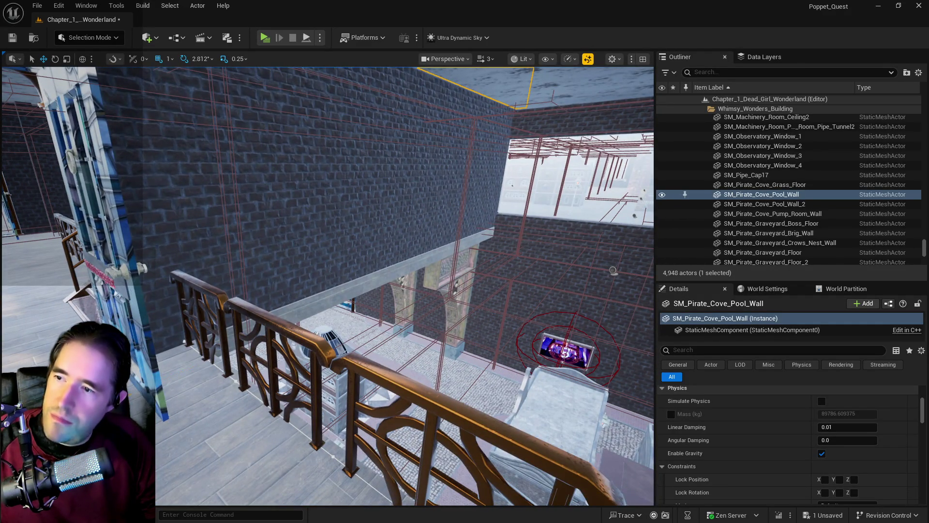
Step: Select Box Brush36, Box Brush40 and the BP_Door_113 entrance door together, then inspect the wall above
{"action": "left_click", "coordinate": [416, 193]}
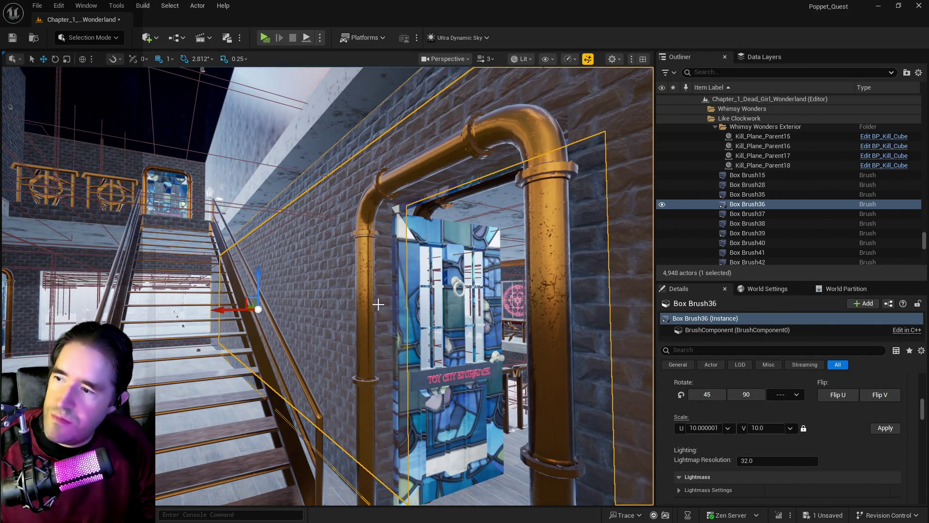
{"action": "left_click", "coordinate": [378, 303], "text": "ctrl"}
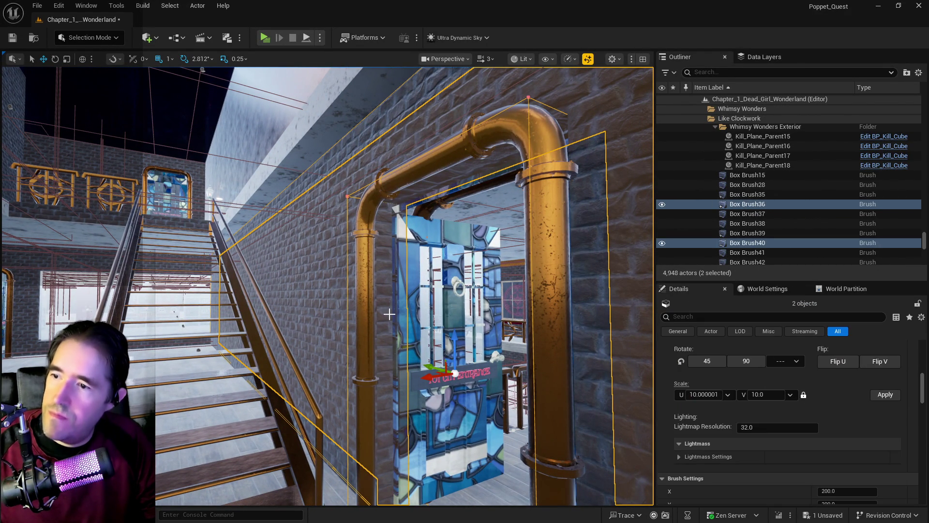
{"action": "left_click", "coordinate": [423, 286], "text": "ctrl"}
{"action": "left_click_drag", "start_coordinate": [443, 371], "coordinate": [397, 363]}
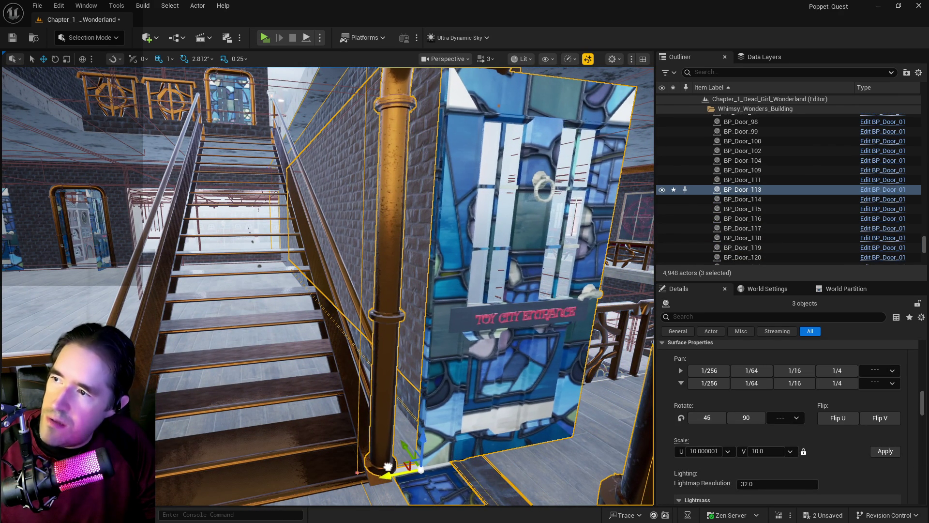
{"action": "left_click_drag", "start_coordinate": [388, 465], "coordinate": [395, 434]}
{"action": "left_click", "coordinate": [387, 336]}
{"action": "left_click_drag", "start_coordinate": [387, 335], "coordinate": [388, 336]}
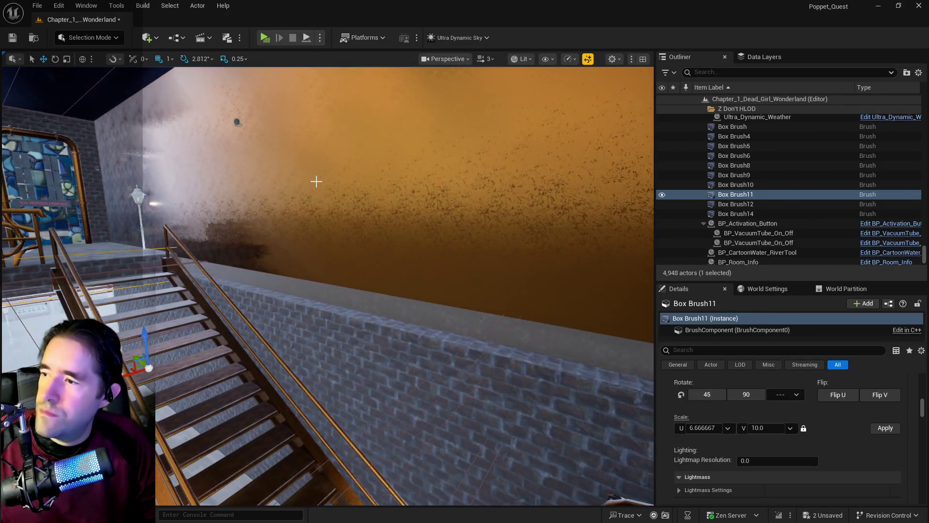
{"action": "left_click", "coordinate": [316, 181]}
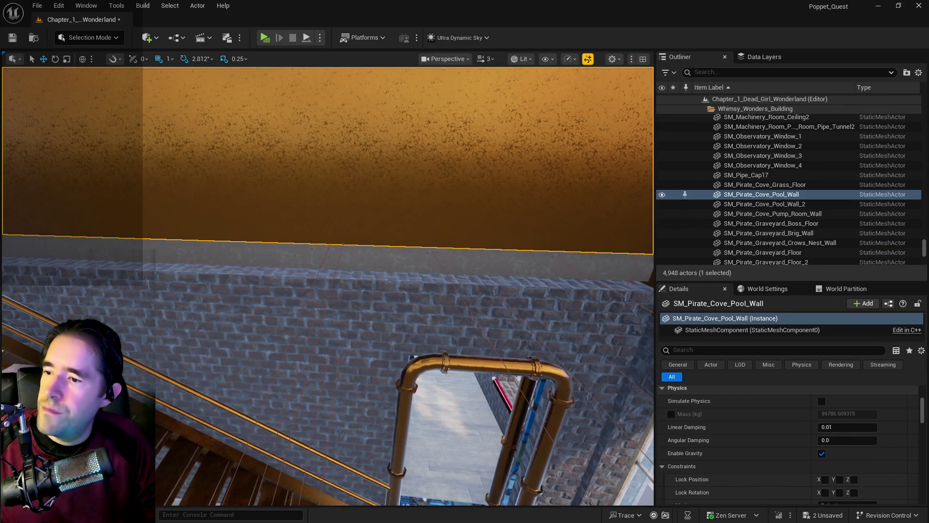
Step: Stretch doorway wall Box Brush36 to a vertical scale of 10.652174
{"action": "left_click", "coordinate": [316, 368]}
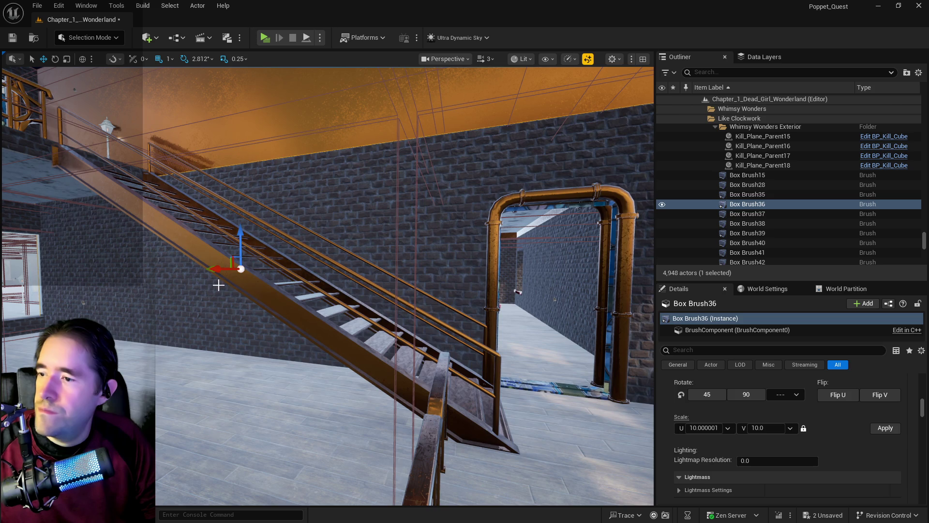
{"action": "left_click_drag", "start_coordinate": [219, 285], "coordinate": [252, 251]}
{"action": "mouse_move", "coordinate": [155, 74]}
{"action": "left_mouse_down"}
{"action": "mouse_move", "coordinate": [456, 429]}
{"action": "mouse_move", "coordinate": [395, 358]}
{"action": "mouse_move", "coordinate": [183, 194]}
{"action": "left_mouse_up"}
{"action": "left_click", "coordinate": [179, 152]}
Step: Lower the upper brick wall Box Brush14 slightly, leaving its texture V scale at 7.818182
{"action": "left_click_drag", "start_coordinate": [178, 151], "coordinate": [223, 194]}
{"action": "mouse_move", "coordinate": [391, 184]}
{"action": "left_mouse_down"}
{"action": "mouse_move", "coordinate": [391, 193]}
{"action": "mouse_move", "coordinate": [391, 185]}
{"action": "left_mouse_up"}
{"action": "key", "text": "r"}
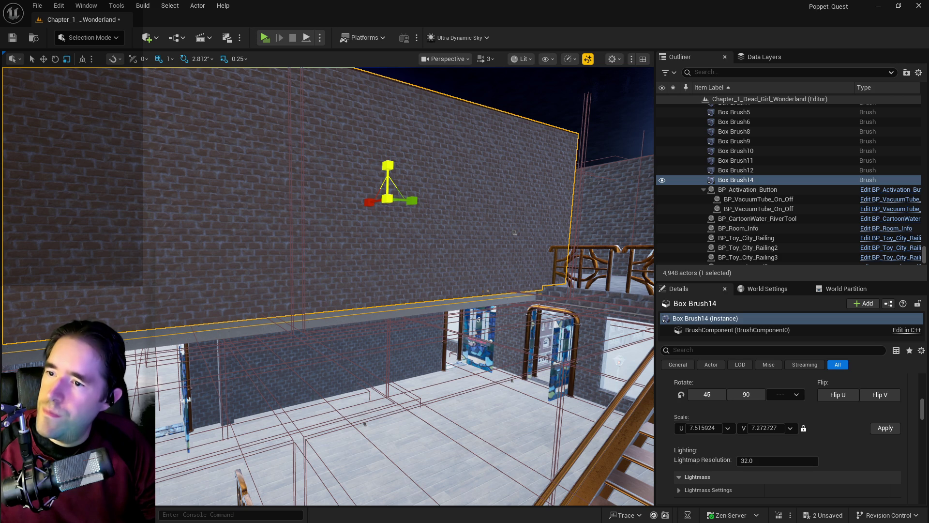
{"action": "key", "text": "w"}
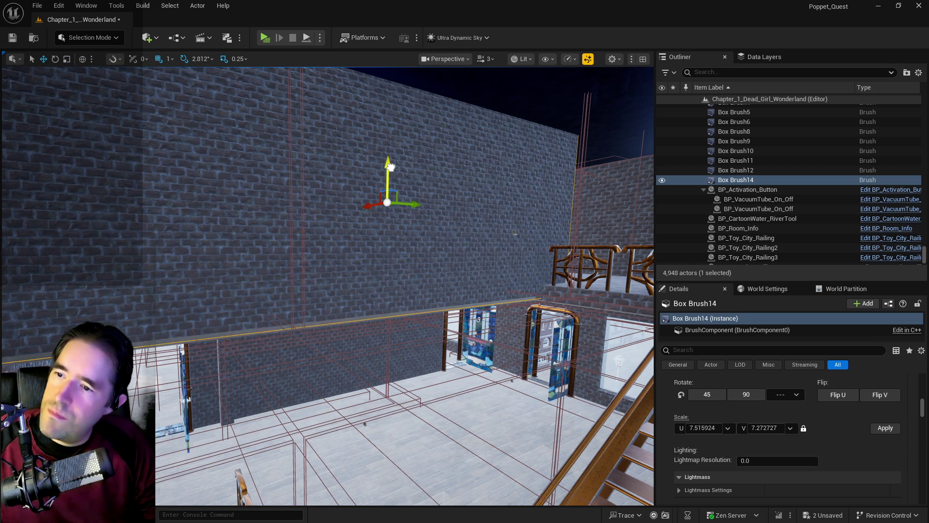
{"action": "left_click_drag", "start_coordinate": [391, 169], "coordinate": [393, 170]}
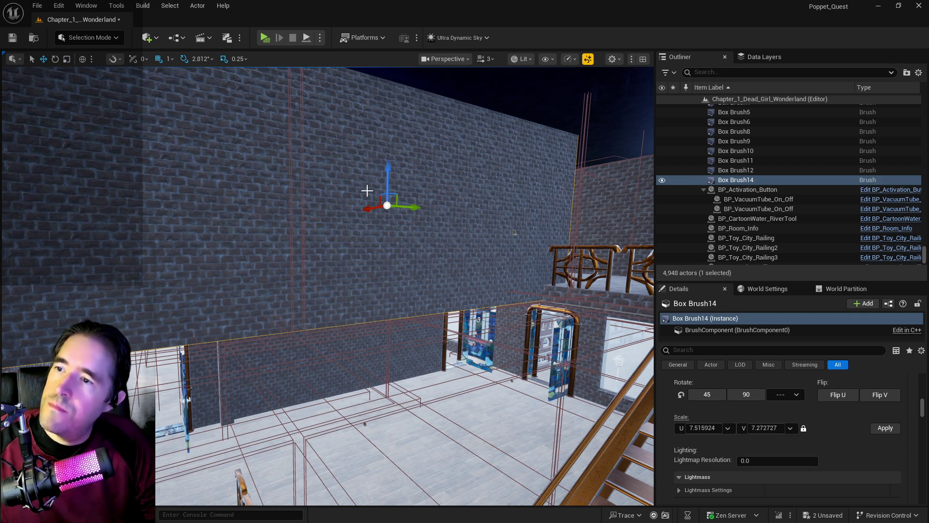
{"action": "mouse_move", "coordinate": [353, 203]}
{"action": "left_mouse_down"}
{"action": "mouse_move", "coordinate": [353, 233]}
{"action": "mouse_move", "coordinate": [370, 154]}
{"action": "left_mouse_up"}
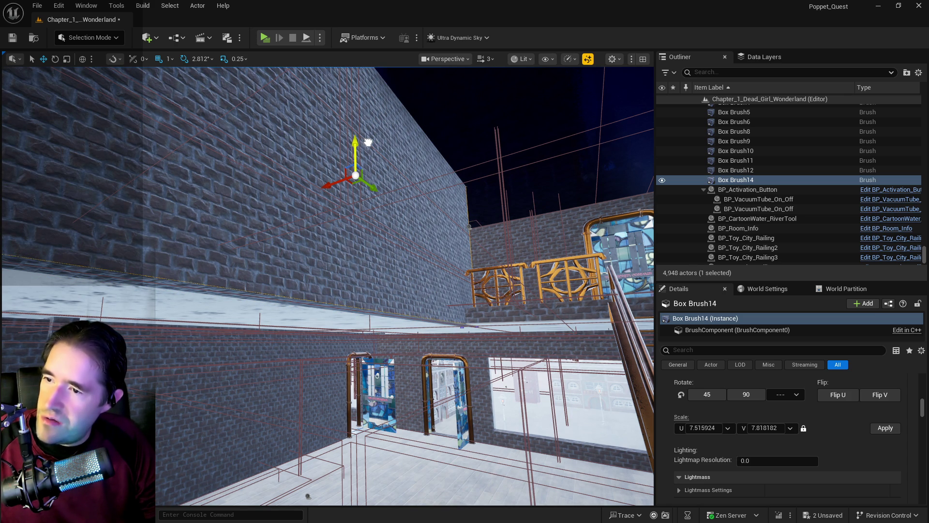
{"action": "mouse_move", "coordinate": [376, 165]}
{"action": "left_mouse_down"}
{"action": "mouse_move", "coordinate": [368, 133]}
{"action": "mouse_move", "coordinate": [360, 167]}
{"action": "mouse_move", "coordinate": [386, 255]}
{"action": "mouse_move", "coordinate": [354, 220]}
{"action": "mouse_move", "coordinate": [327, 226]}
{"action": "mouse_move", "coordinate": [324, 218]}
{"action": "left_mouse_up"}
{"action": "left_click", "coordinate": [358, 242]}
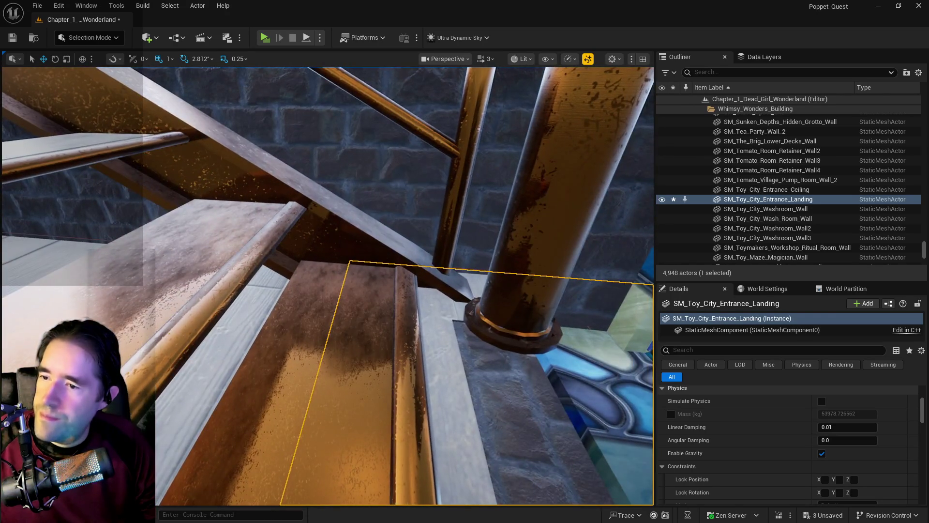
Step: Frame the entrance landing and select the glass Toy City Entrance door BP_Door_113
{"action": "key", "text": "f"}
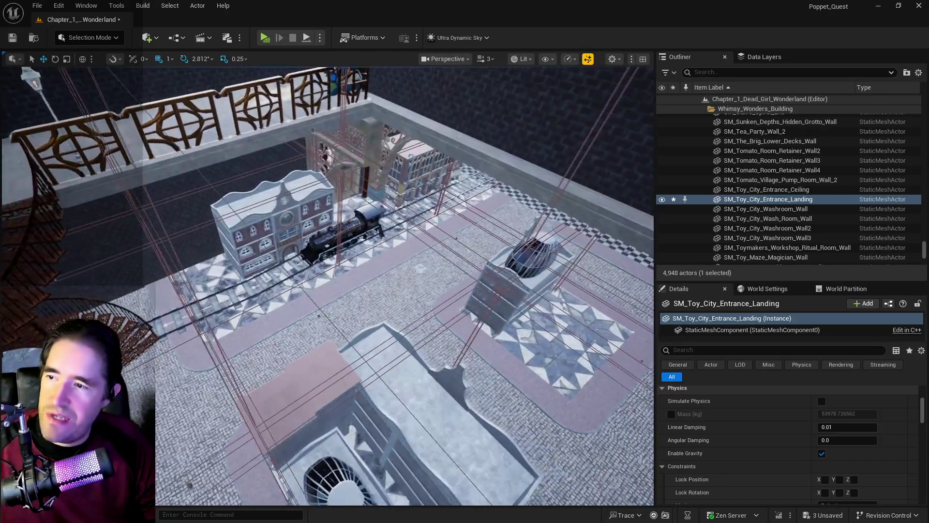
{"action": "scroll", "coordinate": [327, 286], "scroll_direction": "up", "scroll_amount": 3}
{"action": "scroll", "coordinate": [327, 285], "scroll_direction": "down", "scroll_amount": 3}
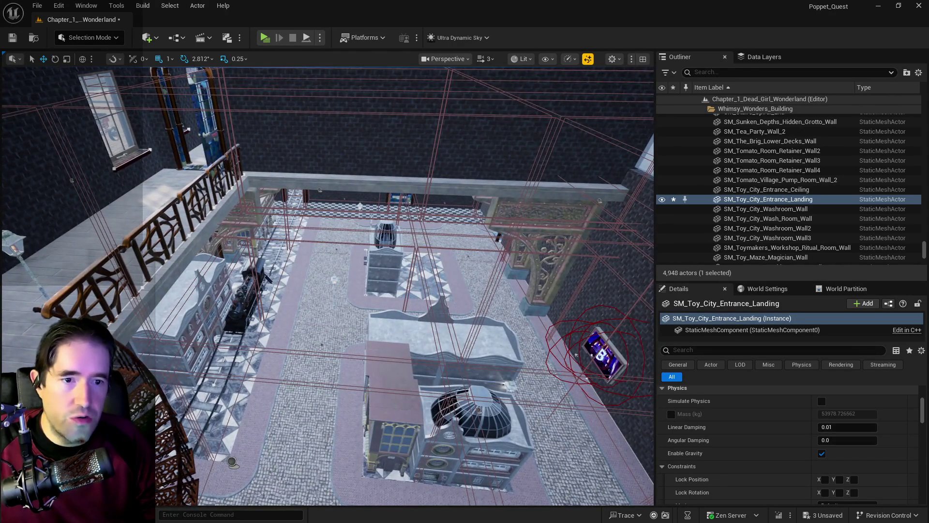
{"action": "scroll", "coordinate": [327, 285], "scroll_direction": "up", "scroll_amount": 5}
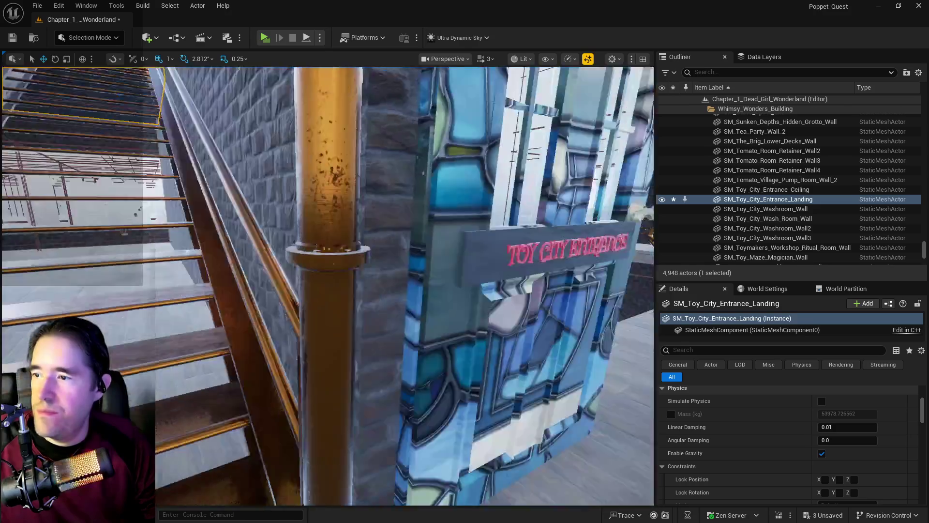
{"action": "scroll", "coordinate": [327, 285], "scroll_direction": "down", "scroll_amount": 3}
{"action": "left_click", "coordinate": [370, 218]}
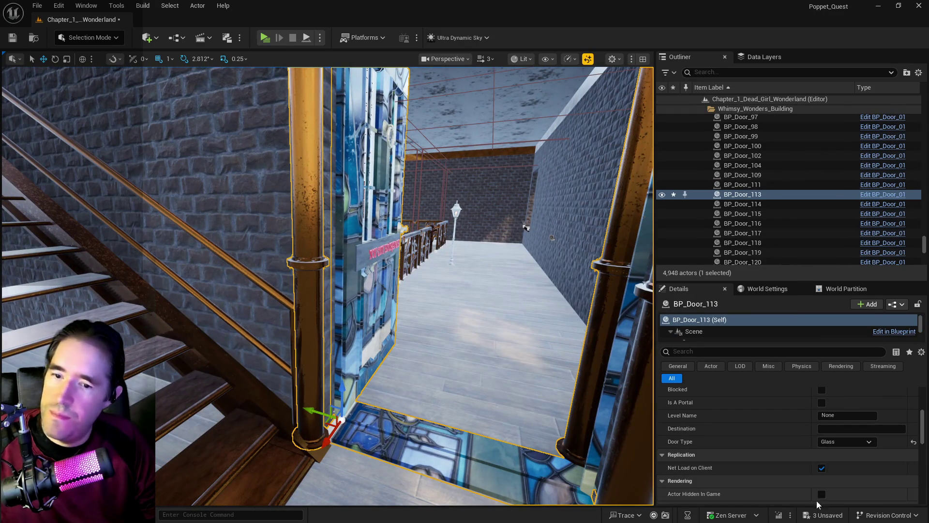
Step: Type THE TRAIN STATION into BP_Door_113's second sign line, Text 2
{"action": "scroll", "coordinate": [822, 420], "scroll_direction": "up", "scroll_amount": 2}
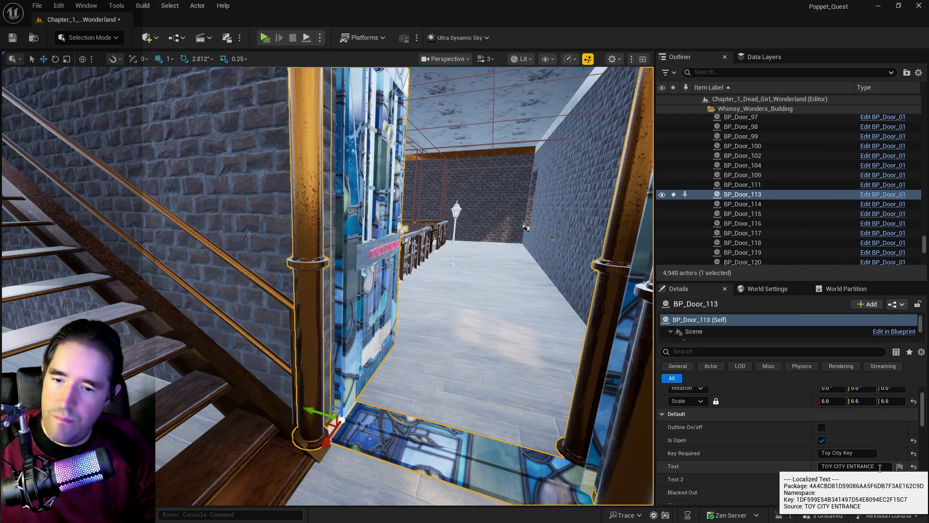
{"action": "left_click", "coordinate": [873, 465]}
{"action": "key", "text": "ctrl+a"}
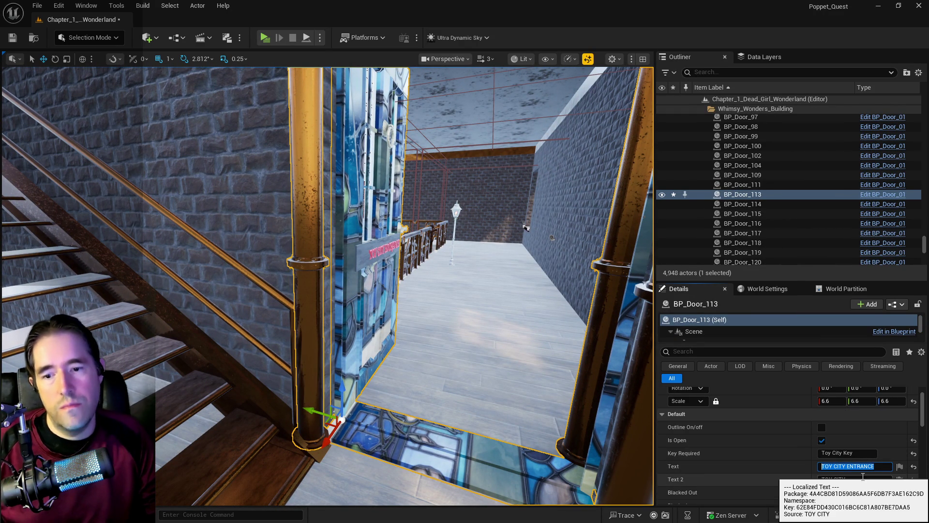
{"action": "key", "text": "Tab"}
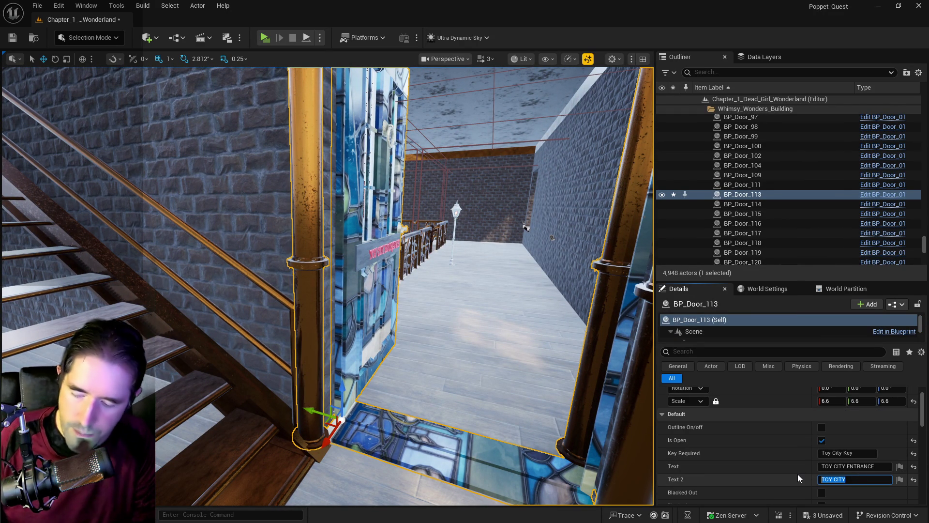
{"action": "type", "text": "THE TR"}
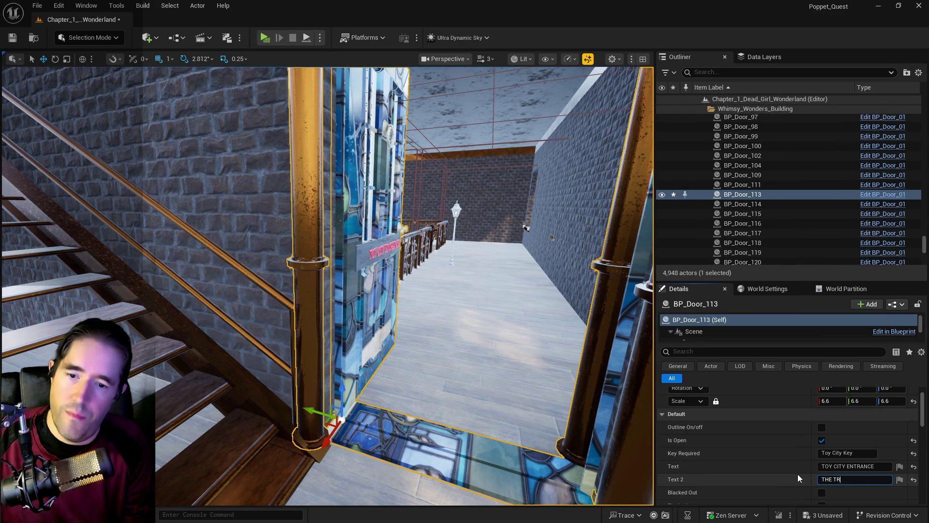
{"action": "type", "text": "AIN STATION"}
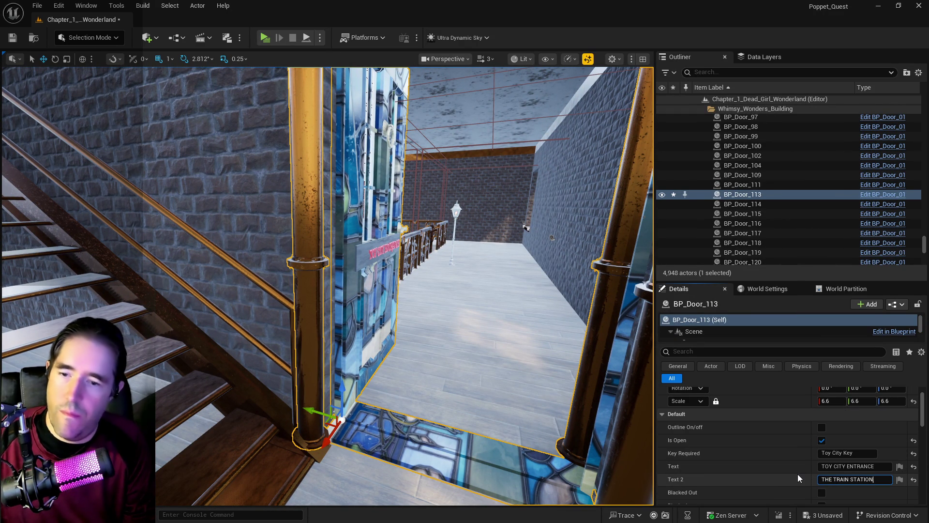
Step: Change Key Required to Train Station Key and trim Text 2 to TRAIN STATION
{"action": "double_click", "coordinate": [832, 453]}
{"action": "left_click_drag", "start_coordinate": [832, 453], "coordinate": [811, 452]}
{"action": "type", "text": "The"}
{"action": "double_click", "coordinate": [826, 479]}
{"action": "key", "text": "Delete"}
{"action": "key", "text": "Delete"}
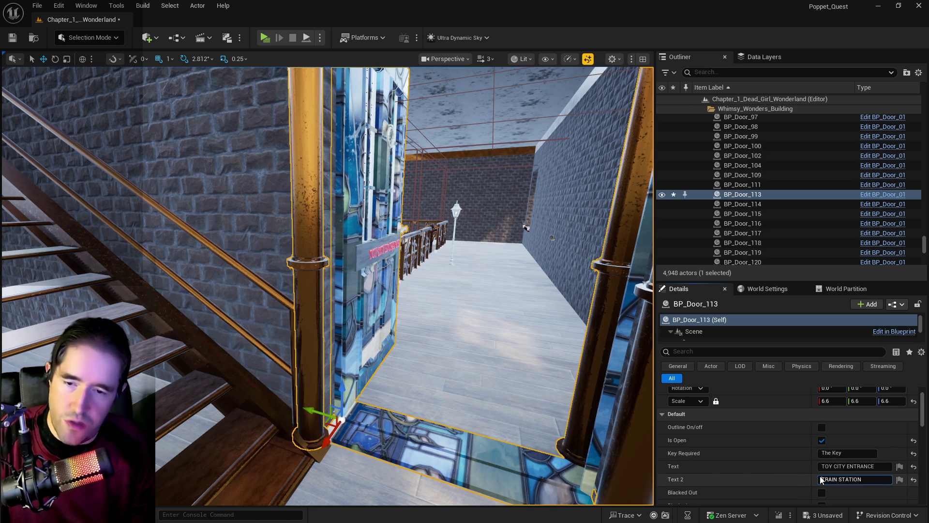
{"action": "left_click_drag", "start_coordinate": [831, 452], "coordinate": [815, 451]}
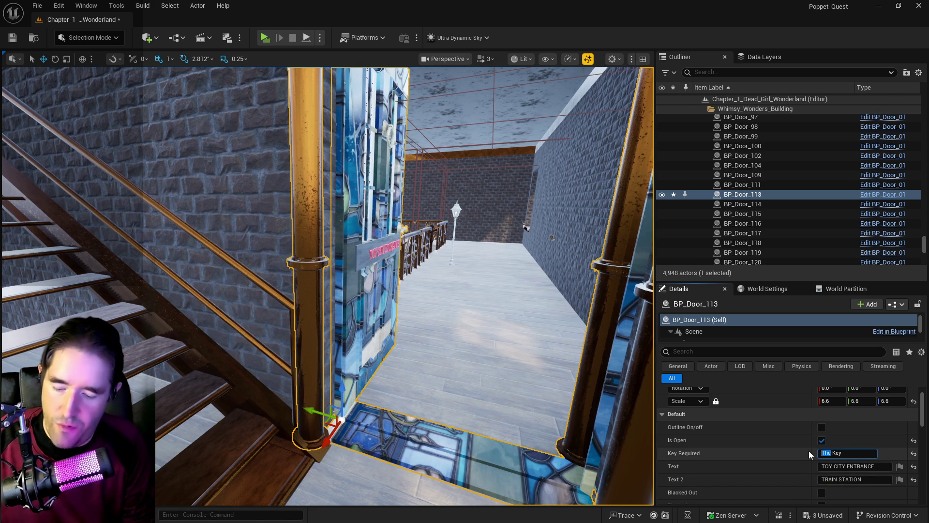
{"action": "type", "text": "Train Station"}
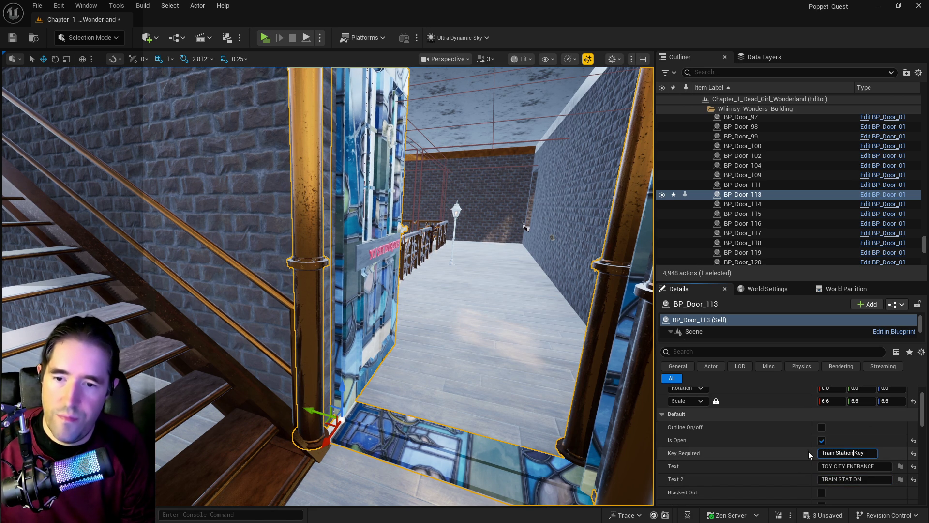
{"action": "key", "text": "ctrl+a"}
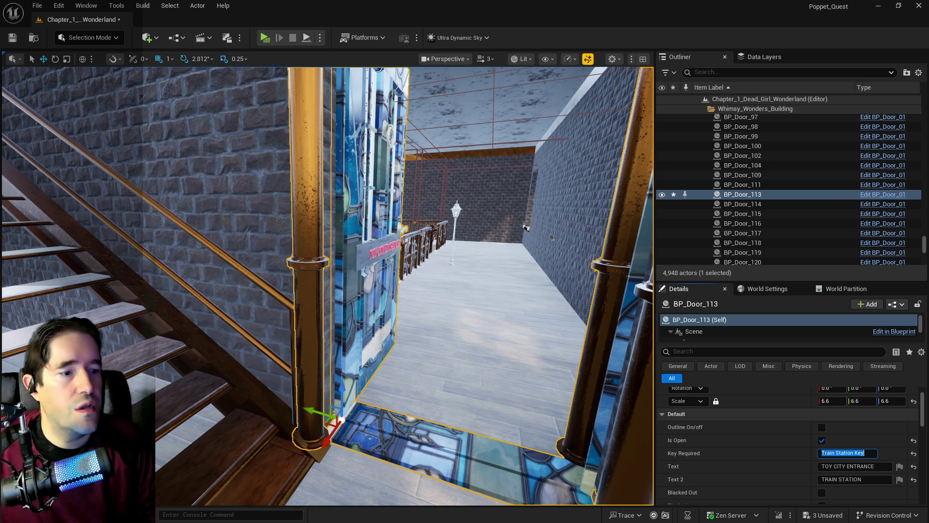
Step: Select brushes Box Brush36 and Box Brush40 and nudge both along X
{"action": "key", "text": "s"}
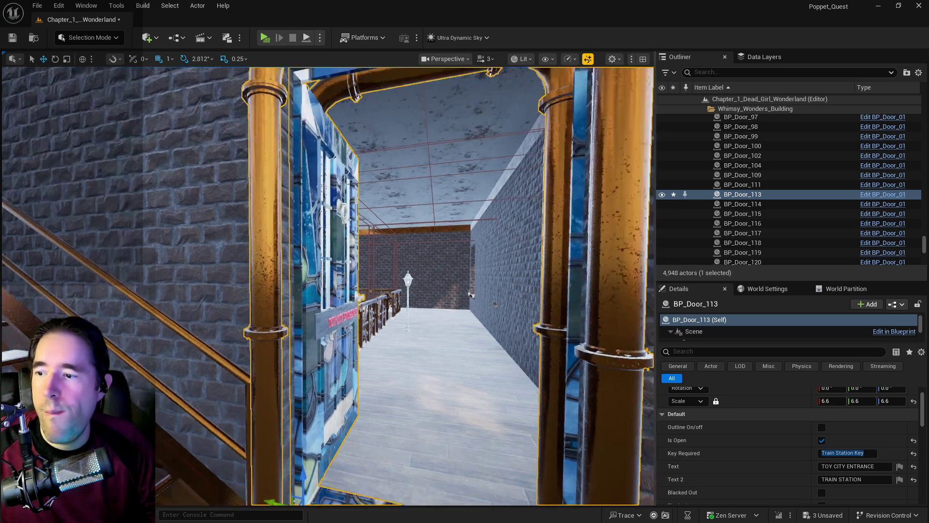
{"action": "key", "text": "e"}
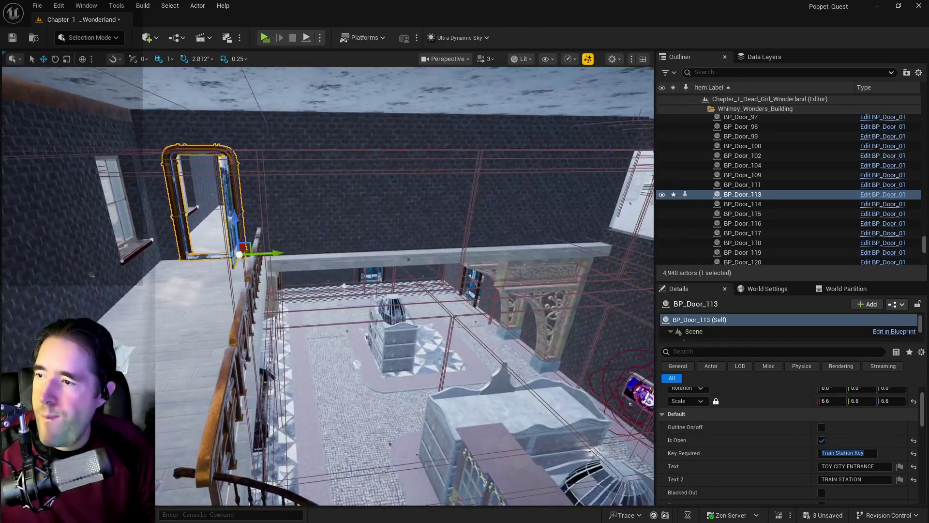
{"action": "key", "text": "s"}
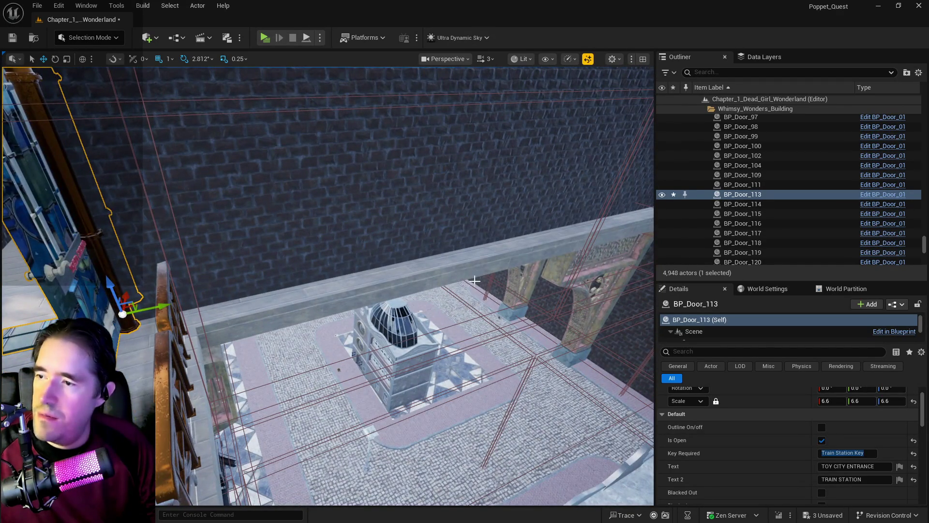
{"action": "left_click", "coordinate": [474, 280]}
{"action": "key", "text": "s"}
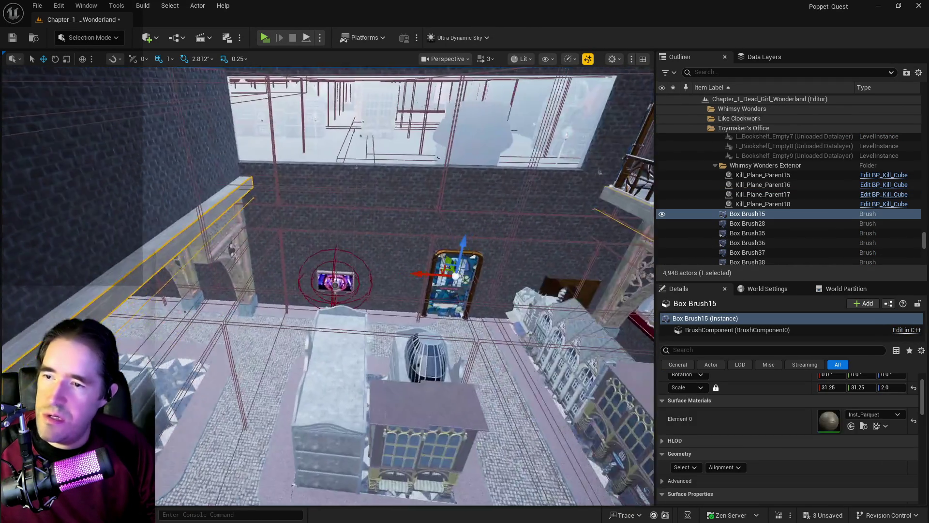
{"action": "key", "text": "w"}
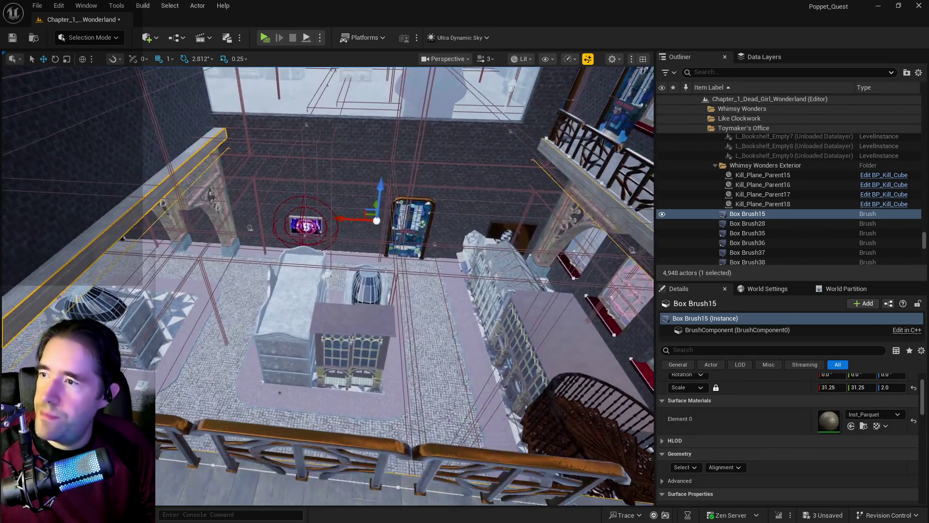
{"action": "key", "text": "w"}
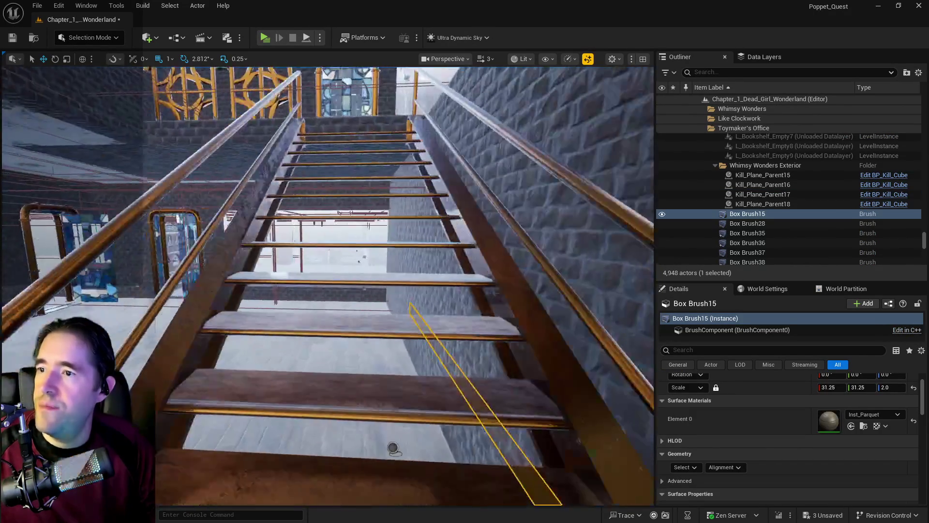
{"action": "key", "text": "w"}
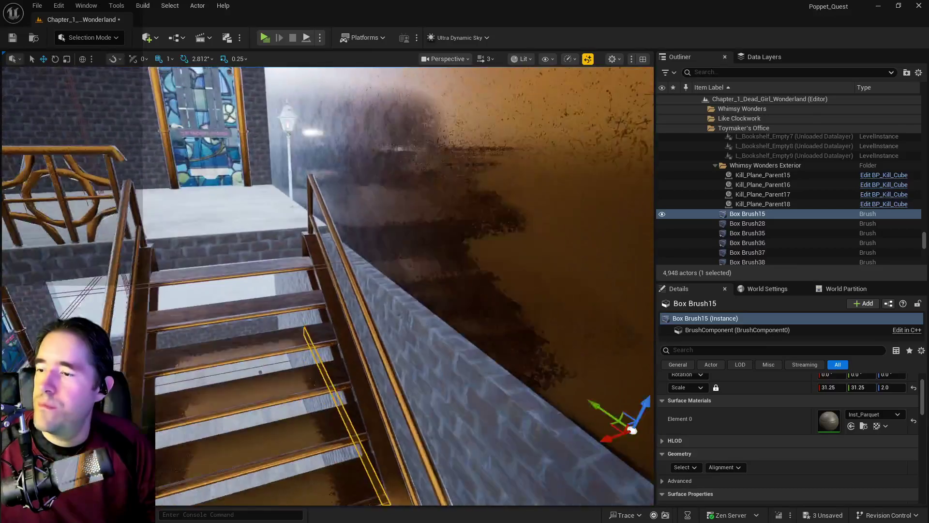
{"action": "left_click", "coordinate": [401, 262]}
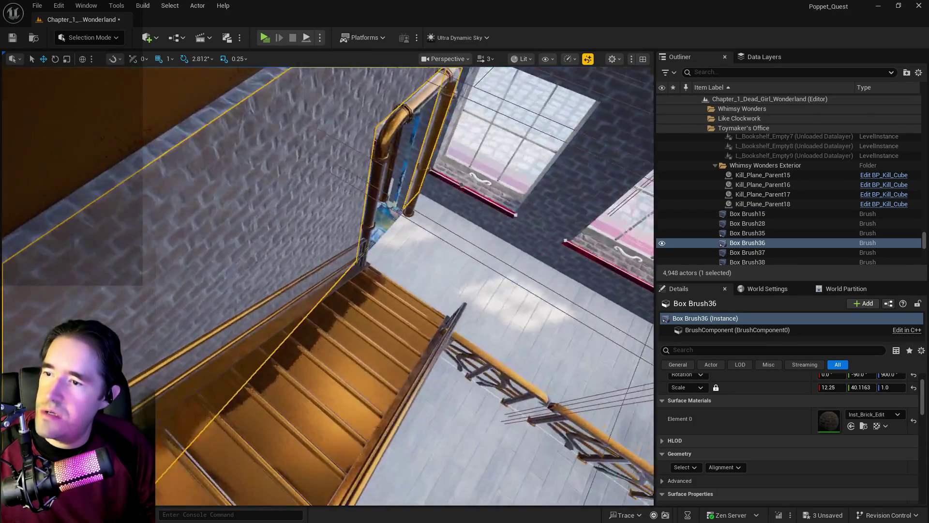
{"action": "left_click", "coordinate": [381, 222], "text": "ctrl"}
{"action": "key", "text": "f"}
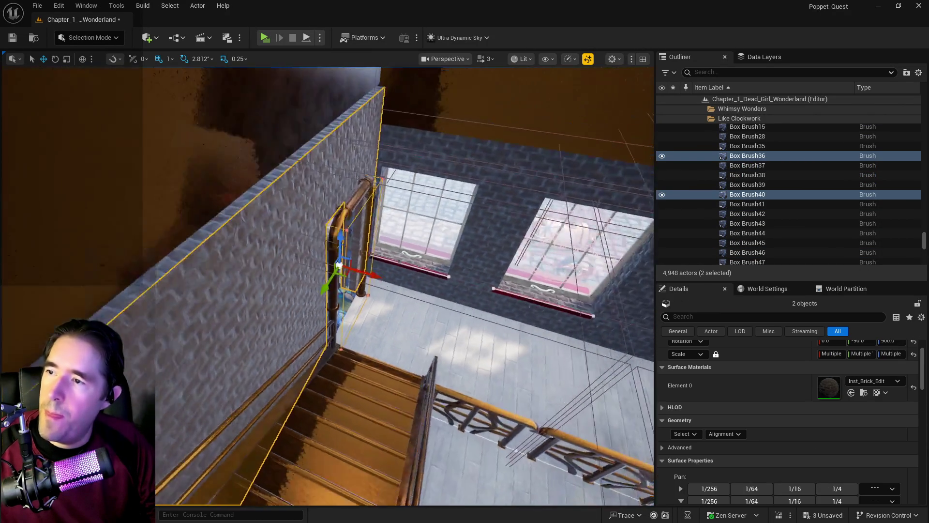
{"action": "mouse_move", "coordinate": [379, 284]}
{"action": "left_mouse_down"}
{"action": "mouse_move", "coordinate": [238, 100]}
{"action": "mouse_move", "coordinate": [458, 325]}
{"action": "mouse_move", "coordinate": [290, 354]}
{"action": "left_mouse_up"}
Step: Reselect the brick wall brush, then pan along the wall to the Box Brush15 floor
{"action": "left_click", "coordinate": [290, 355]}
{"action": "right_click", "coordinate": [324, 376]}
{"action": "left_click", "coordinate": [307, 394]}
{"action": "left_click_drag", "start_coordinate": [306, 394], "coordinate": [306, 379]}
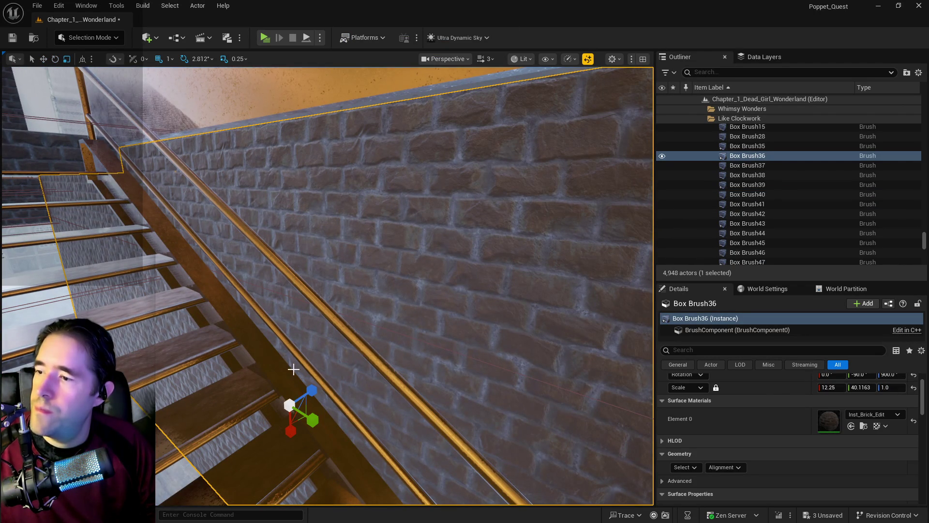
{"action": "mouse_move", "coordinate": [307, 379]}
{"action": "left_mouse_down"}
{"action": "mouse_move", "coordinate": [330, 333]}
{"action": "mouse_move", "coordinate": [120, 337]}
{"action": "mouse_move", "coordinate": [123, 220]}
{"action": "left_mouse_up"}
{"action": "left_click", "coordinate": [157, 241]}
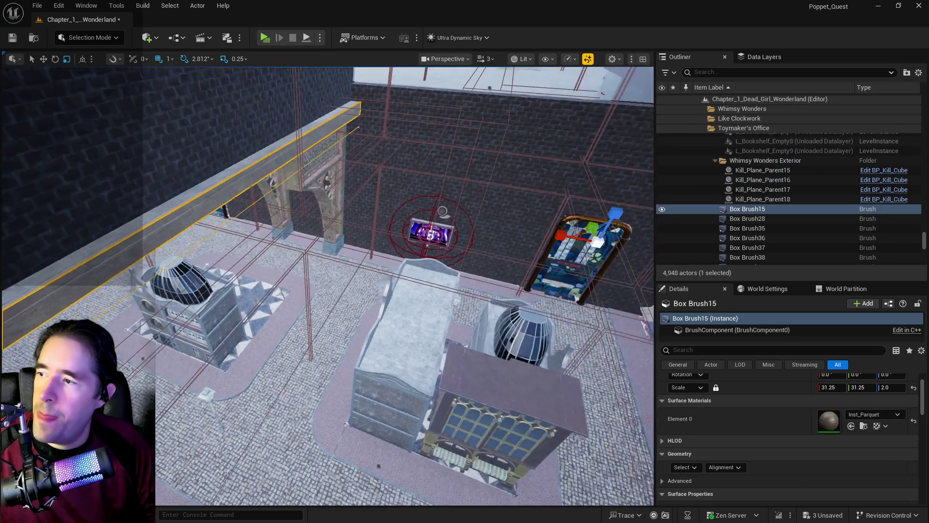
Step: Stretch floor brush Box Brush15 along X to scale 32.75 × 31.25 × 2.0
{"action": "mouse_move", "coordinate": [374, 241]}
{"action": "left_mouse_down"}
{"action": "mouse_move", "coordinate": [374, 230]}
{"action": "mouse_move", "coordinate": [374, 241]}
{"action": "left_mouse_up"}
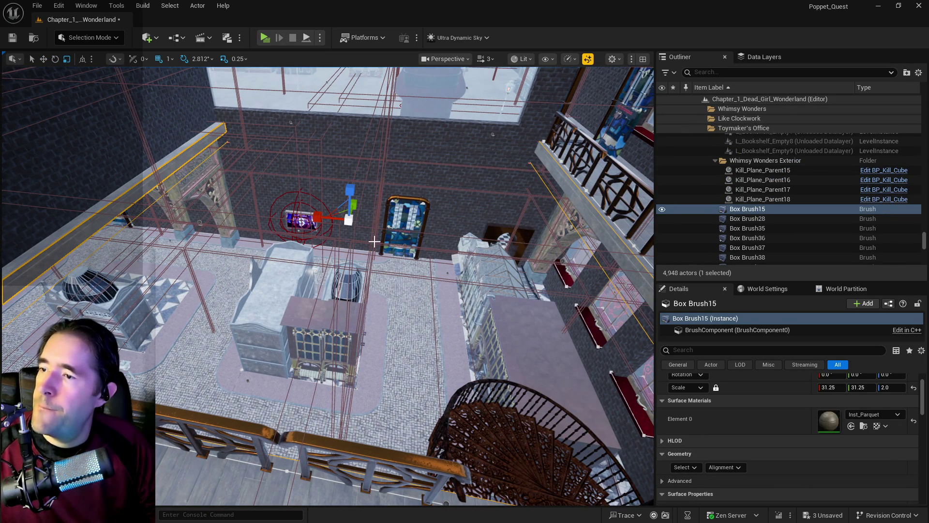
{"action": "left_click_drag", "start_coordinate": [318, 215], "coordinate": [320, 216]}
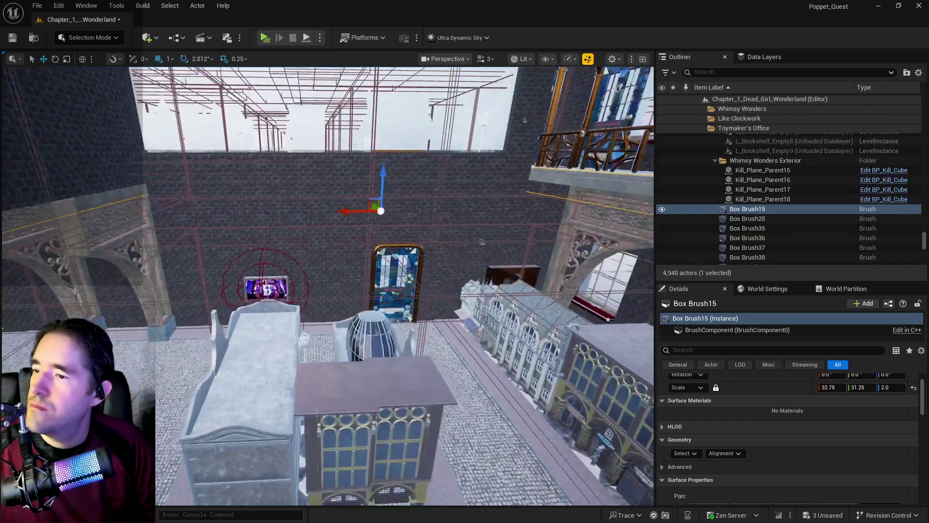
{"action": "key", "text": "s"}
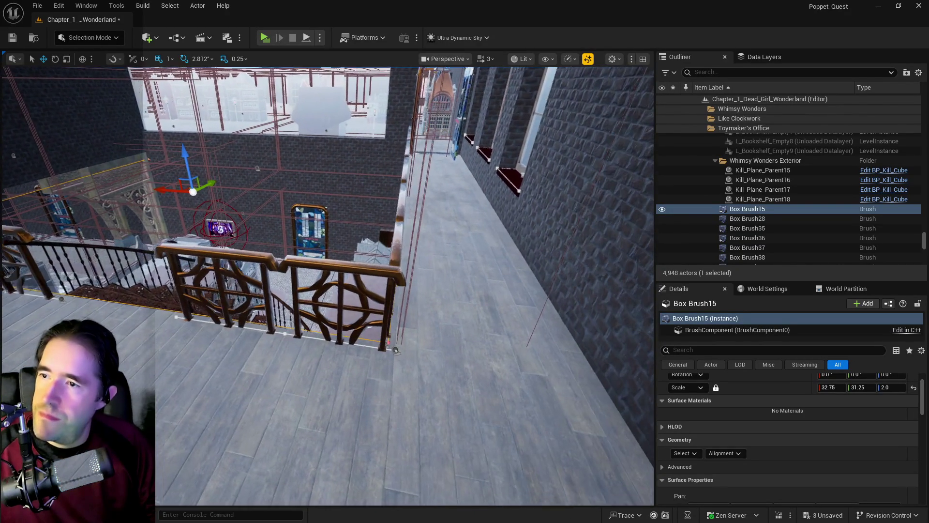
{"action": "key", "text": "s"}
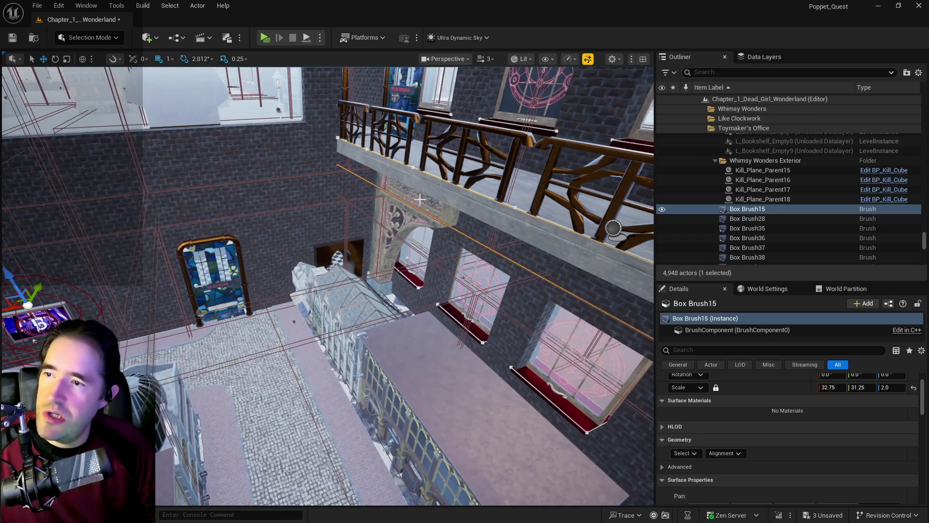
{"action": "left_click", "coordinate": [419, 199]}
Step: Alt-drag SM_GroundPillar3 along X to create the copy SM_GroundPillar6 beside it
{"action": "key", "text": "d"}
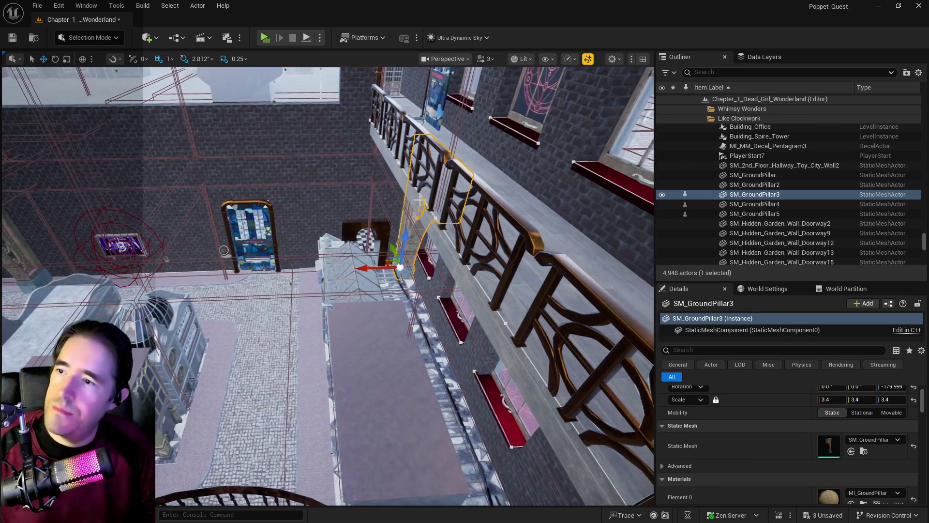
{"action": "left_click_drag", "start_coordinate": [368, 267], "coordinate": [338, 261], "text": "alt"}
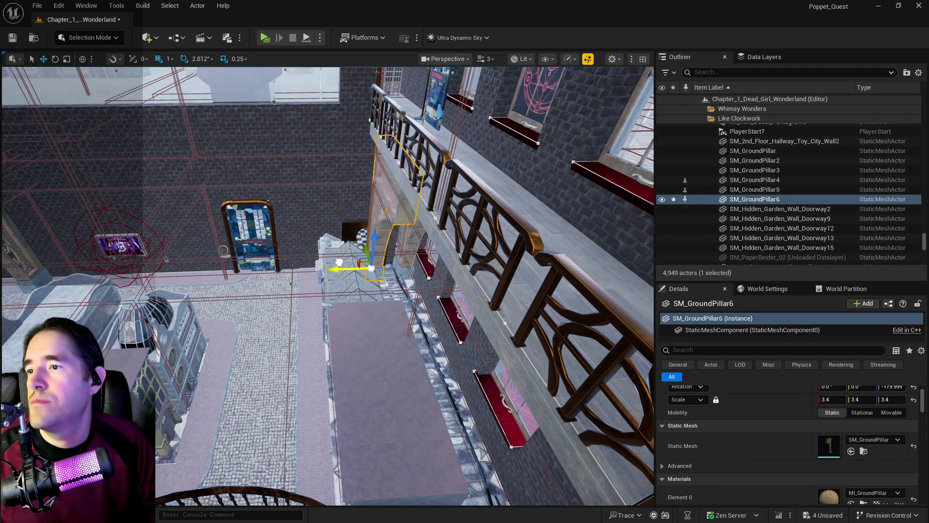
{"action": "key", "text": "a"}
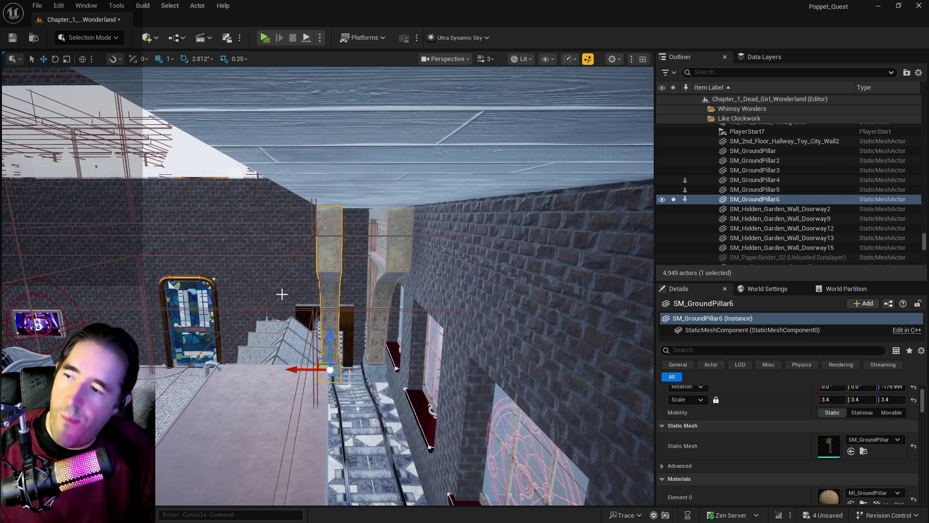
{"action": "left_click", "coordinate": [271, 289]}
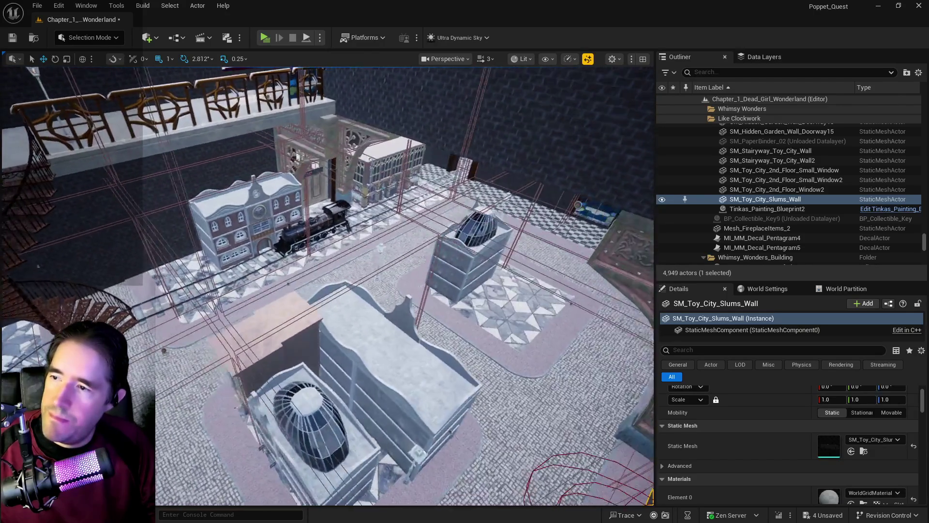
{"action": "scroll", "coordinate": [272, 288], "scroll_direction": "up", "scroll_amount": 5}
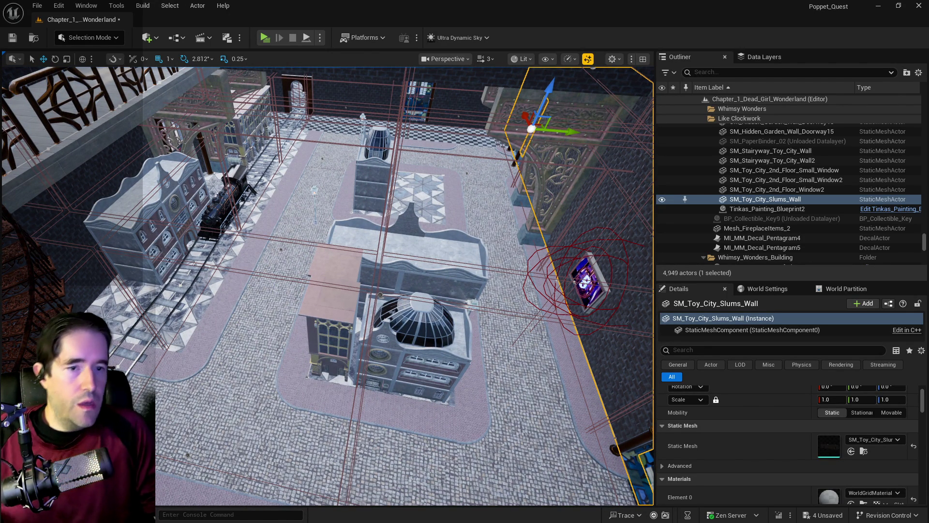
{"action": "mouse_move", "coordinate": [339, 290]}
{"action": "left_mouse_down"}
{"action": "mouse_move", "coordinate": [339, 160]}
{"action": "mouse_move", "coordinate": [339, 174]}
{"action": "left_mouse_up"}
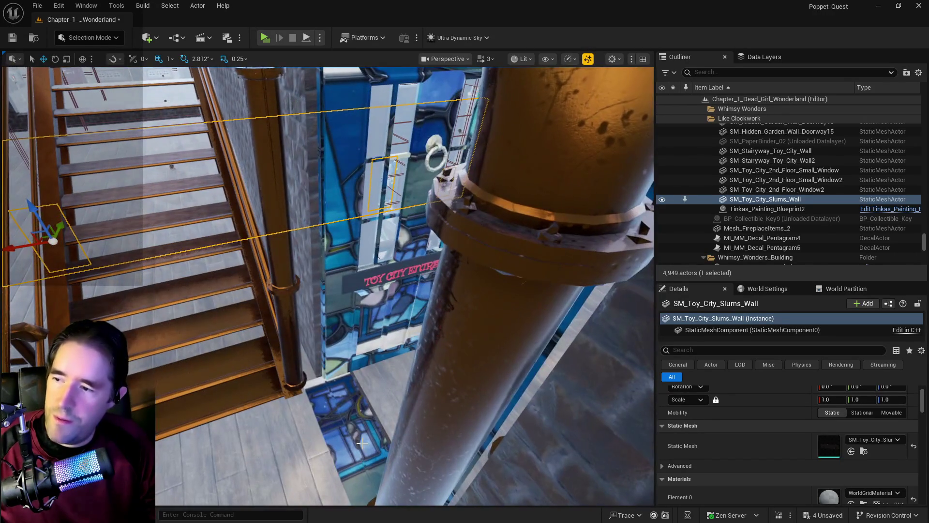
{"action": "left_click", "coordinate": [362, 443]}
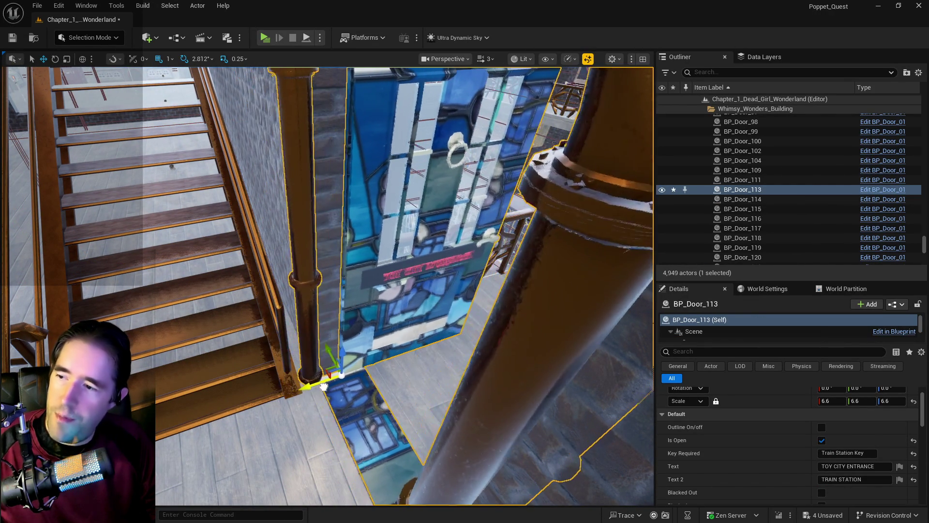